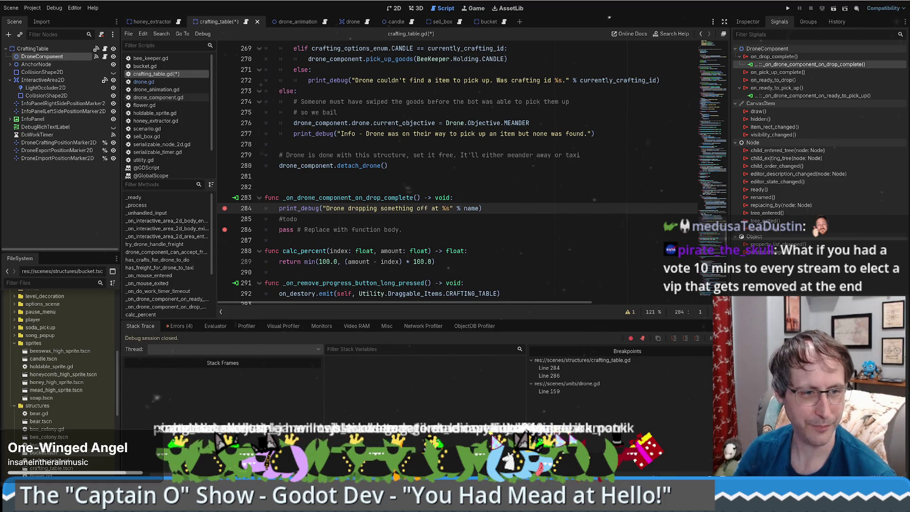
Check a chat viewer's profile and custom roles without adding one, then hide the chat dashboard
key("alt+Tab")
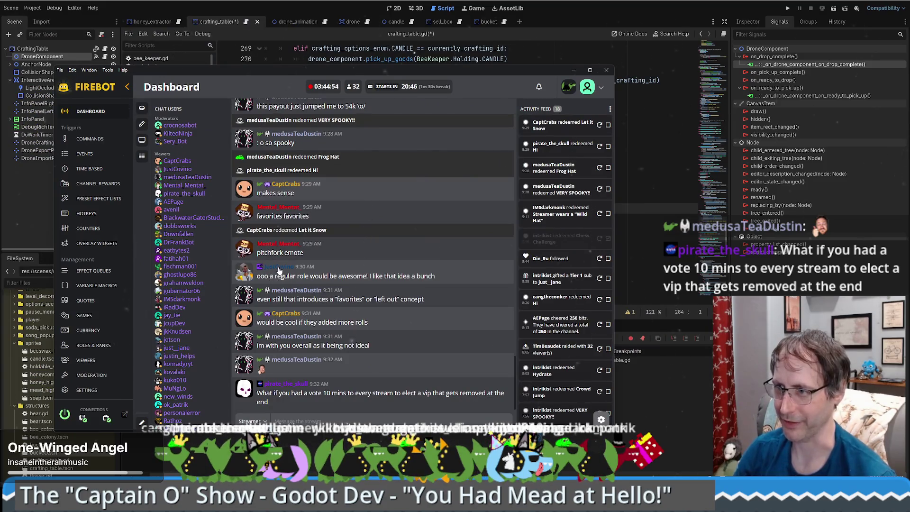
right_click(279, 270)
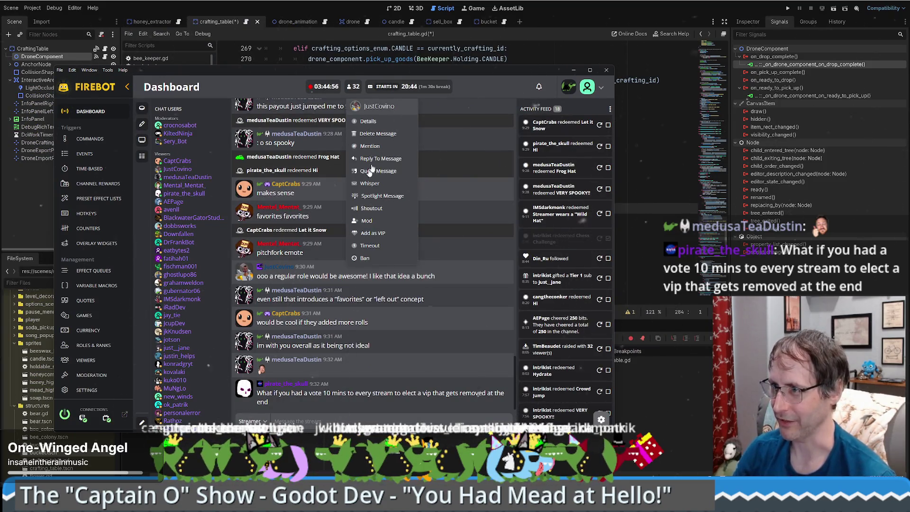
left_click(373, 121)
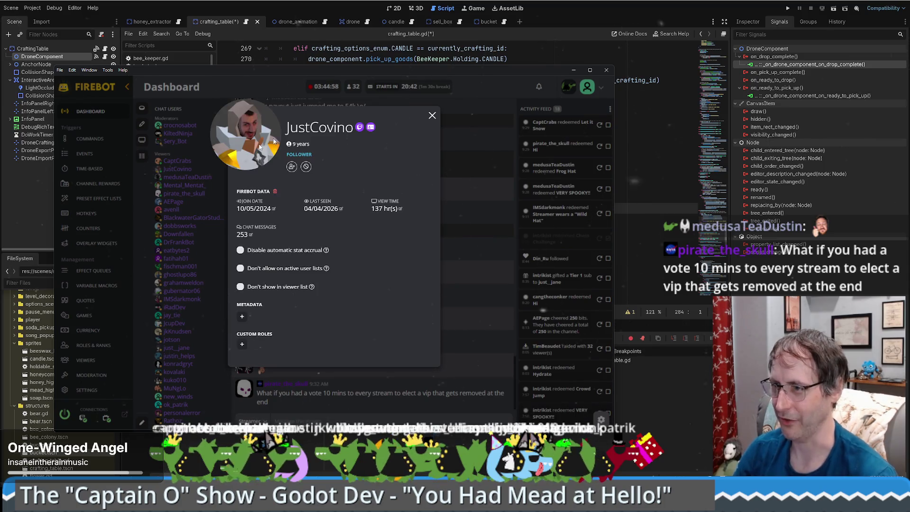
left_click(239, 346)
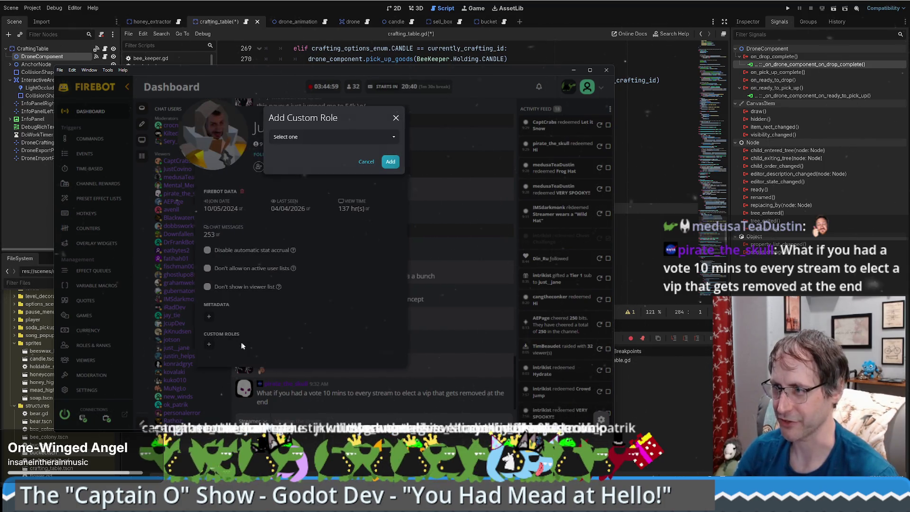
left_click(333, 139)
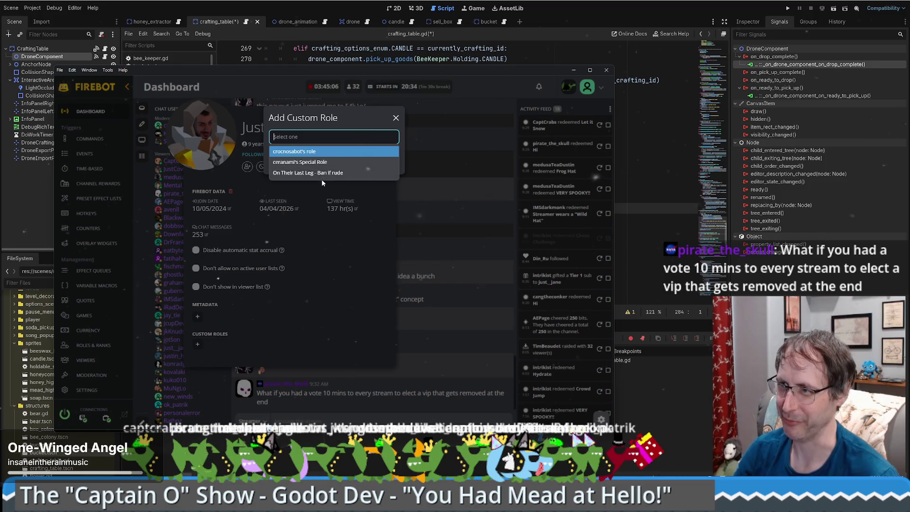
left_click(396, 117)
left_click(432, 116)
left_click(573, 69)
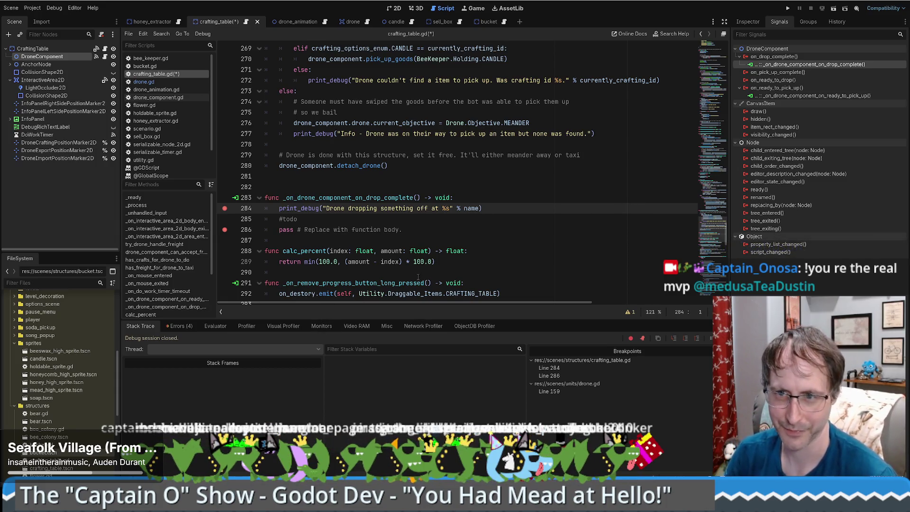
Scroll through crafting_table.gd and place the caret on the empty lines 281-282
scroll(473, 261, "down", 5)
scroll(471, 257, "up", 4)
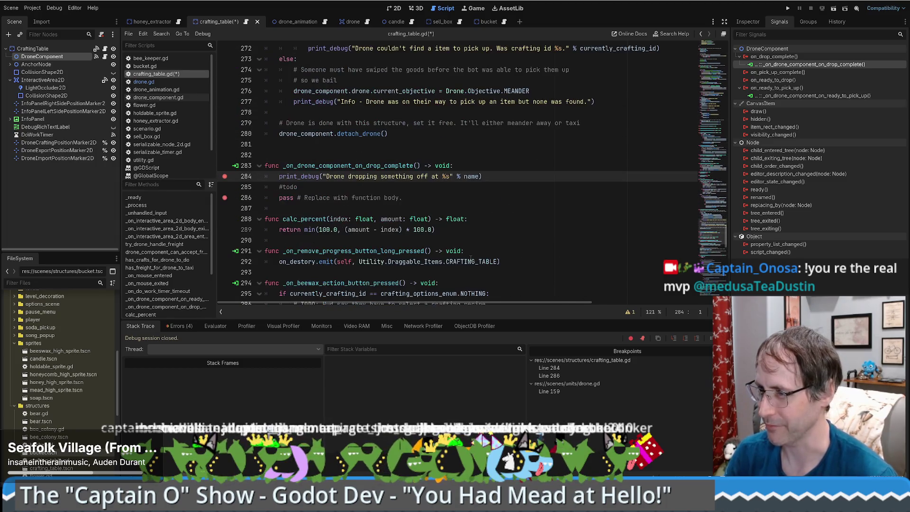
scroll(495, 230, "up", 3)
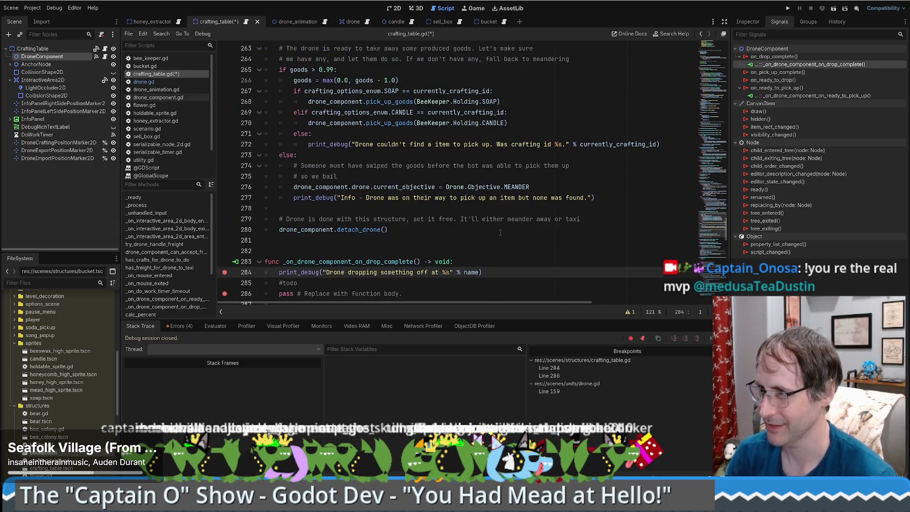
scroll(494, 231, "down", 3)
scroll(493, 232, "up", 2)
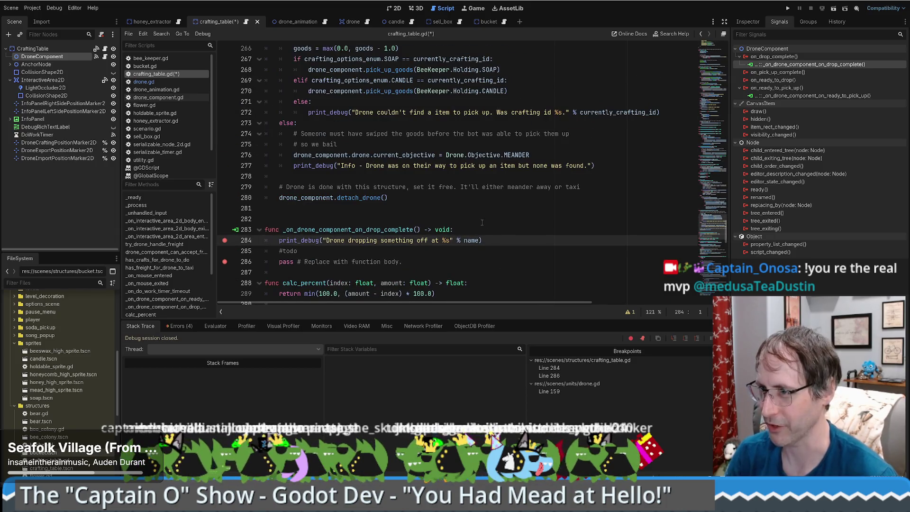
left_click(482, 222)
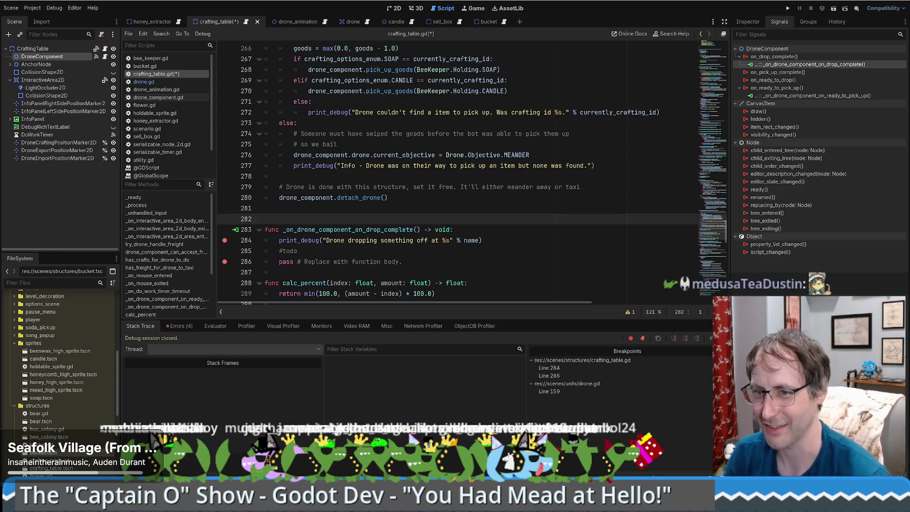
left_click(550, 208)
Select, then deselect, the drop-complete and calc_percent functions, and save crafting_table.gd
scroll(550, 226, "up", 6)
scroll(550, 225, "down", 7)
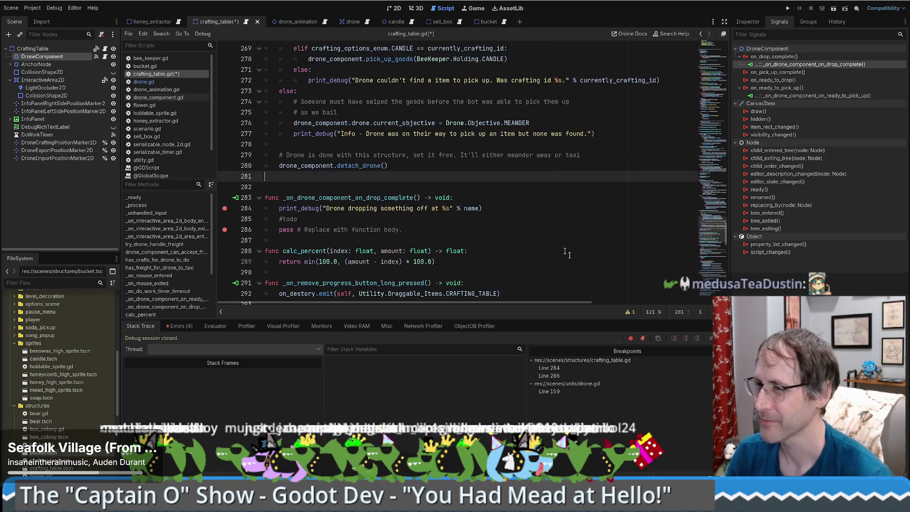
scroll(552, 238, "down", 1)
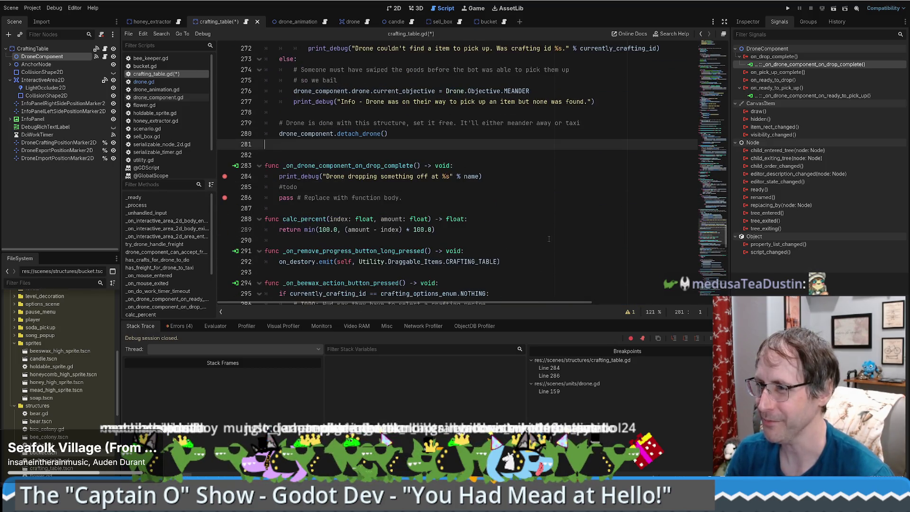
left_click_drag(316, 155, 411, 243)
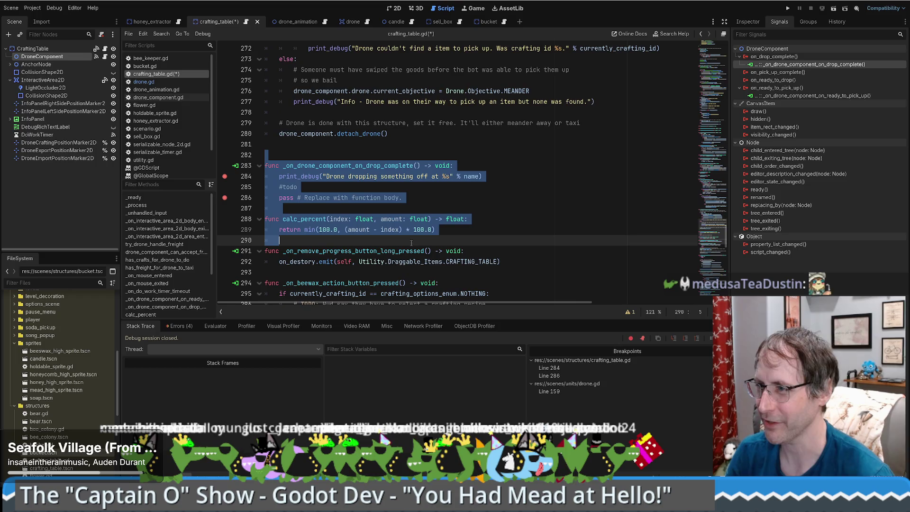
left_click(489, 144)
key("ctrl+s")
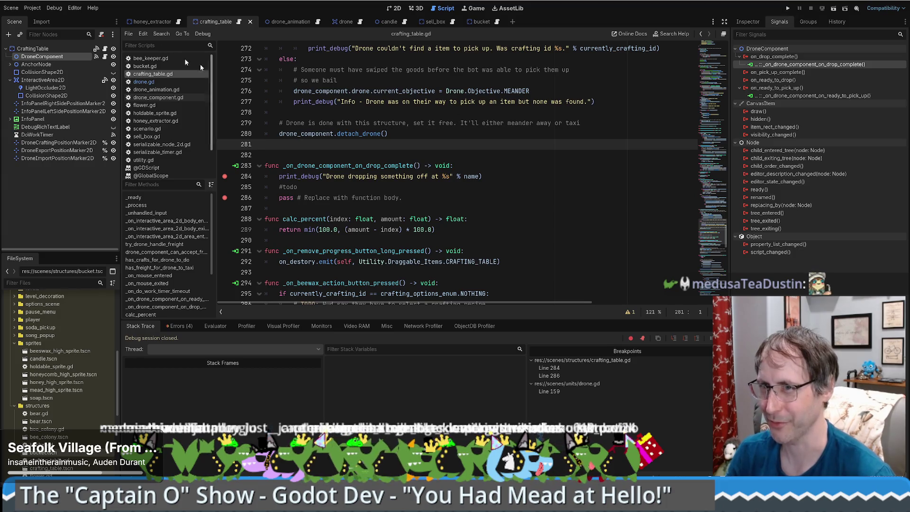
double_click(358, 165)
key("ctrl+shift+f")
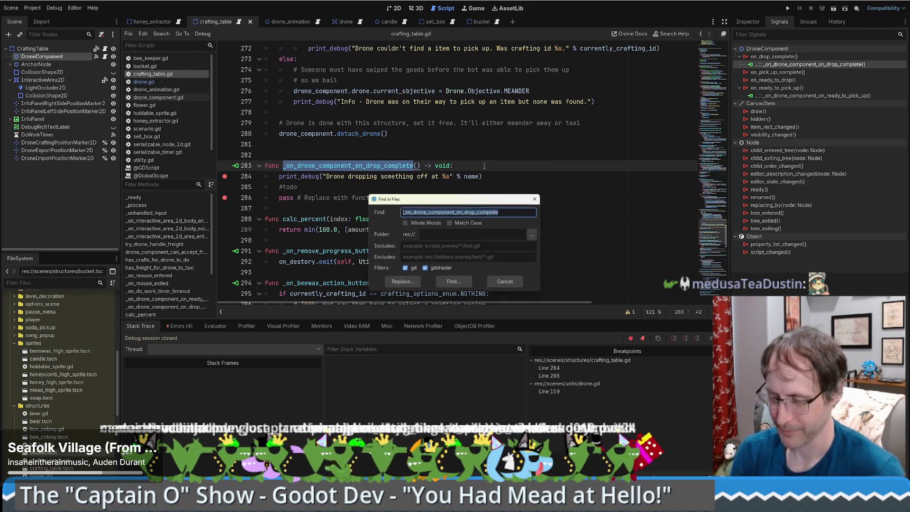
key("Escape")
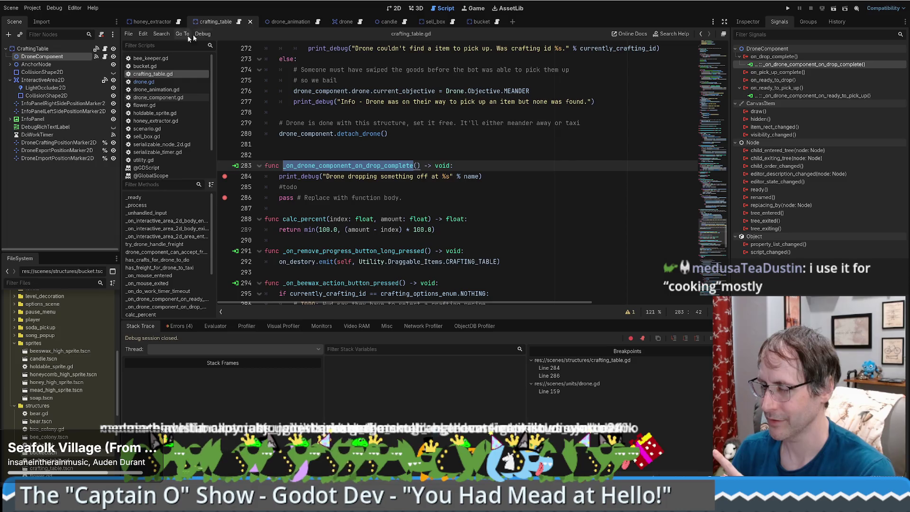
Open drone.gd from the drone scene and review its drop animation code around line 148
left_click(340, 21)
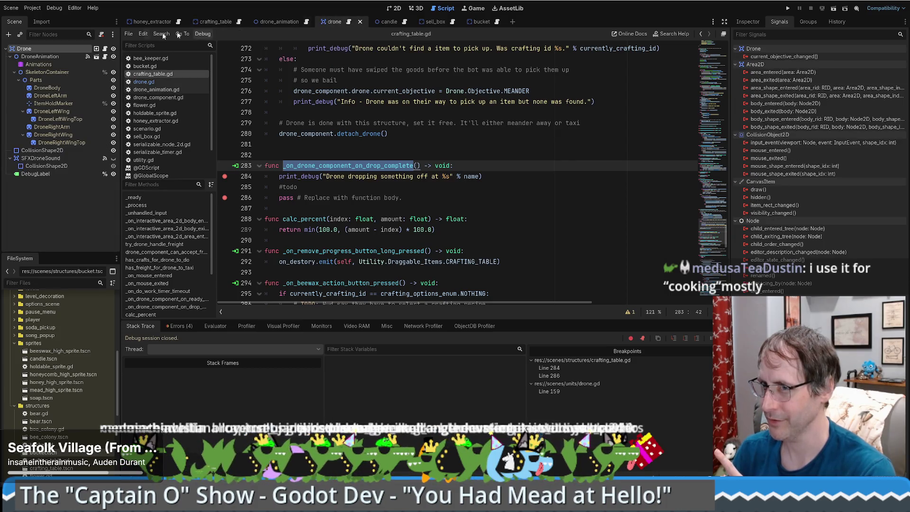
left_click(105, 50)
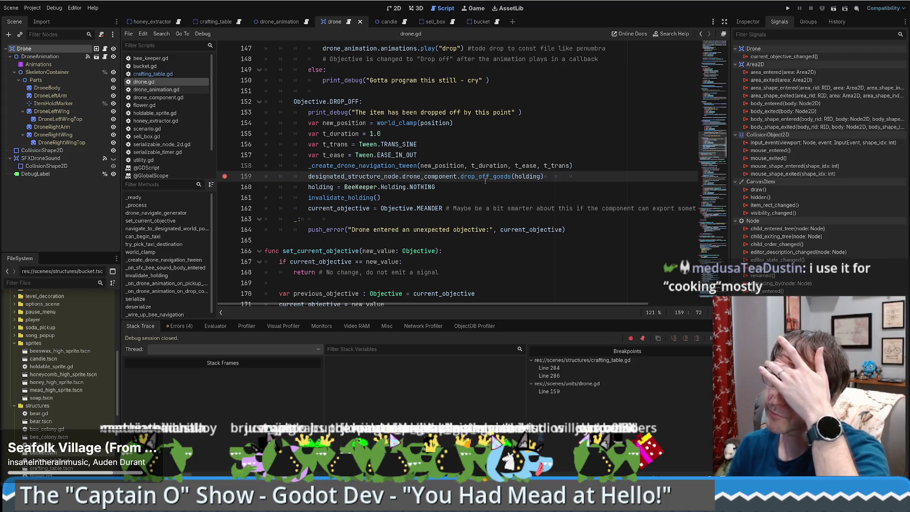
scroll(485, 180, "up", 4)
left_click(529, 177)
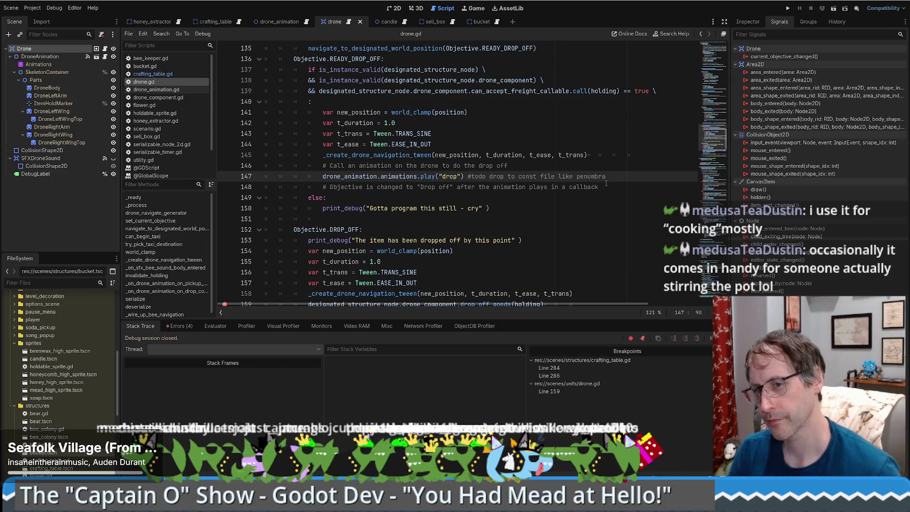
left_click(471, 8)
left_click(444, 8)
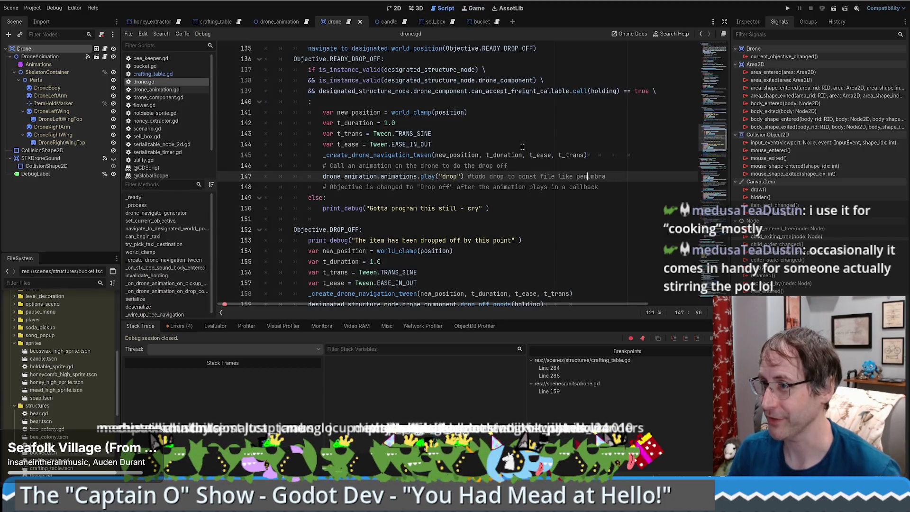
mouse_move(558, 155)
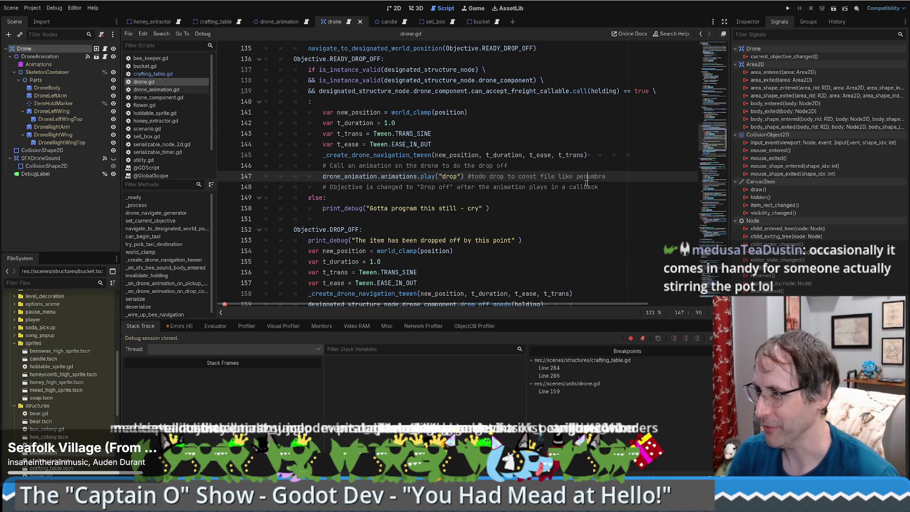
left_click(586, 185)
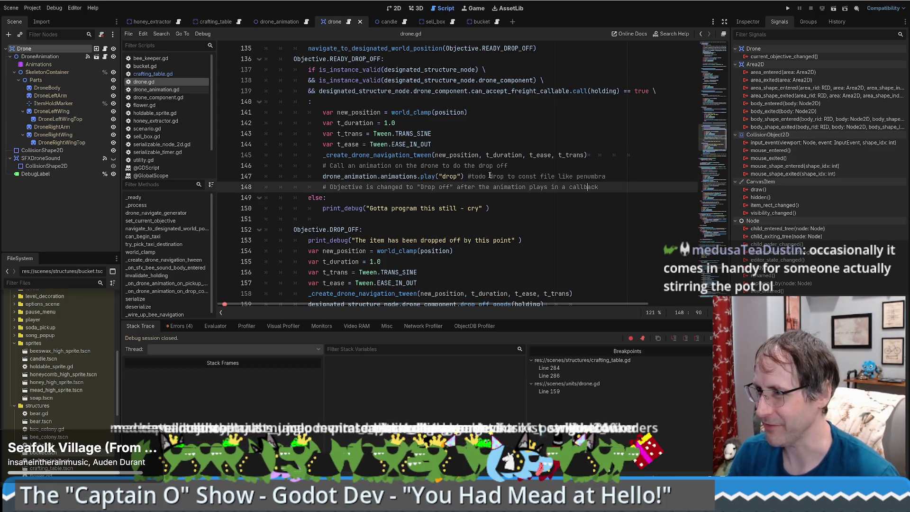
Follow DroneAnimation's drop-complete connection to line 302, then jump to drone_navigate_generator's definition
left_click(88, 57)
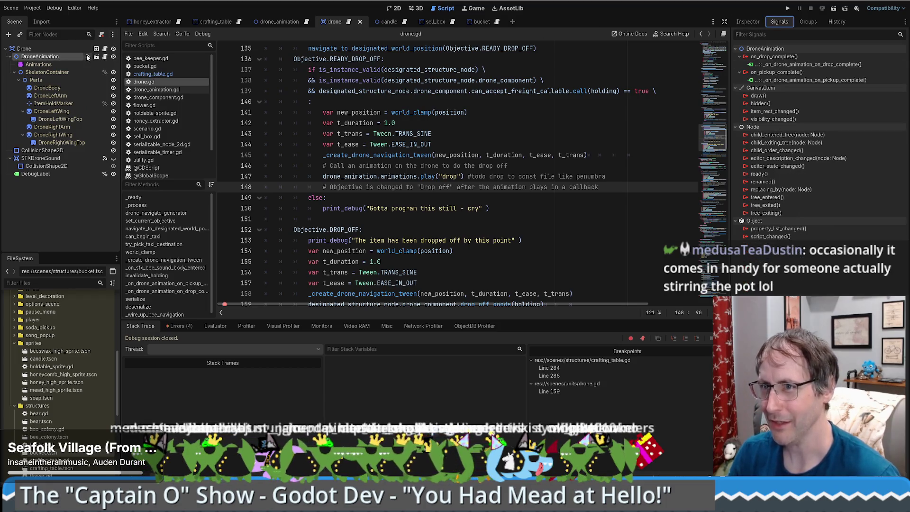
double_click(790, 64)
scroll(515, 153, "down", 2)
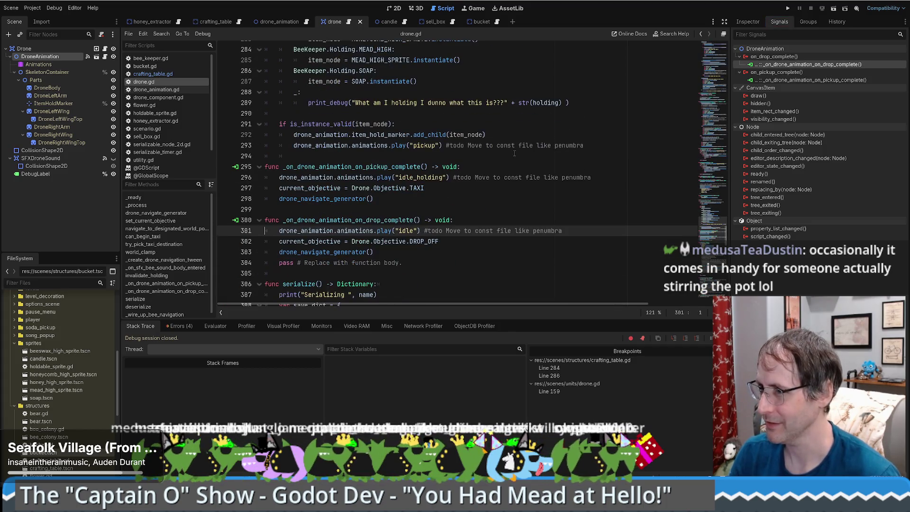
left_click_drag(438, 241, 183, 236)
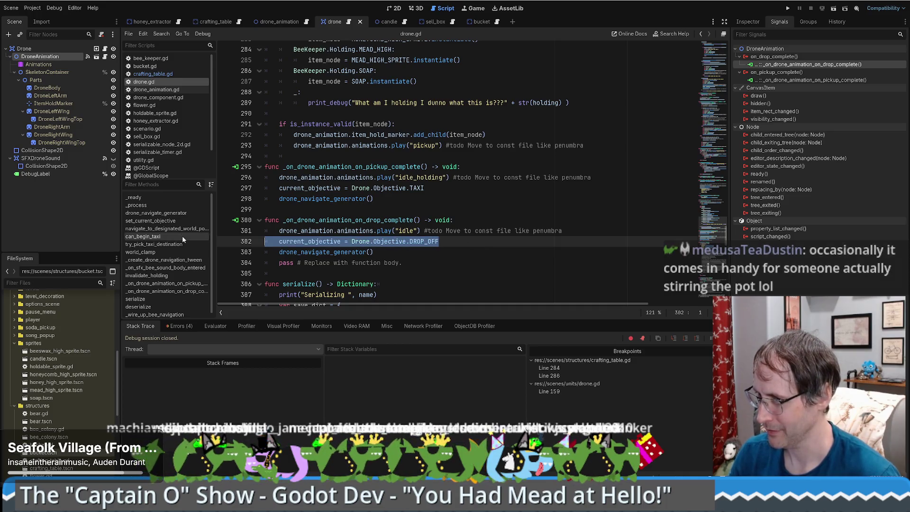
double_click(309, 241)
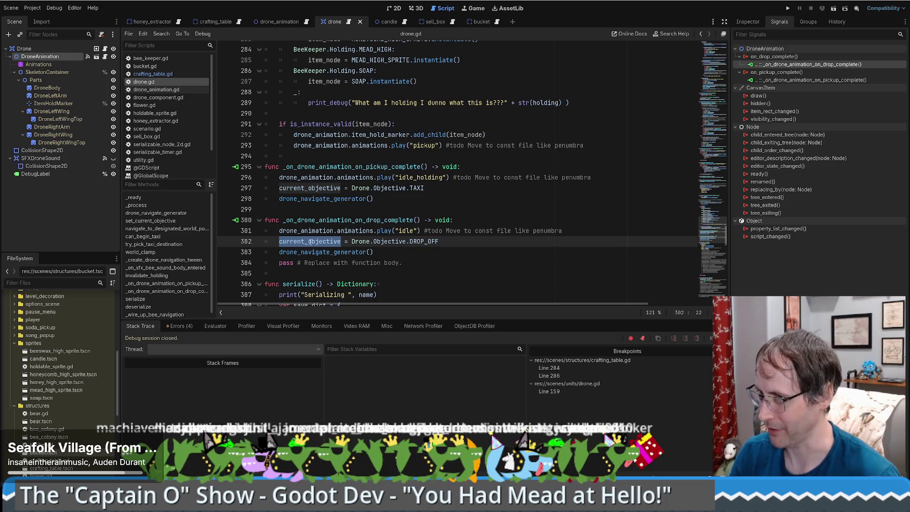
mouse_move(311, 242)
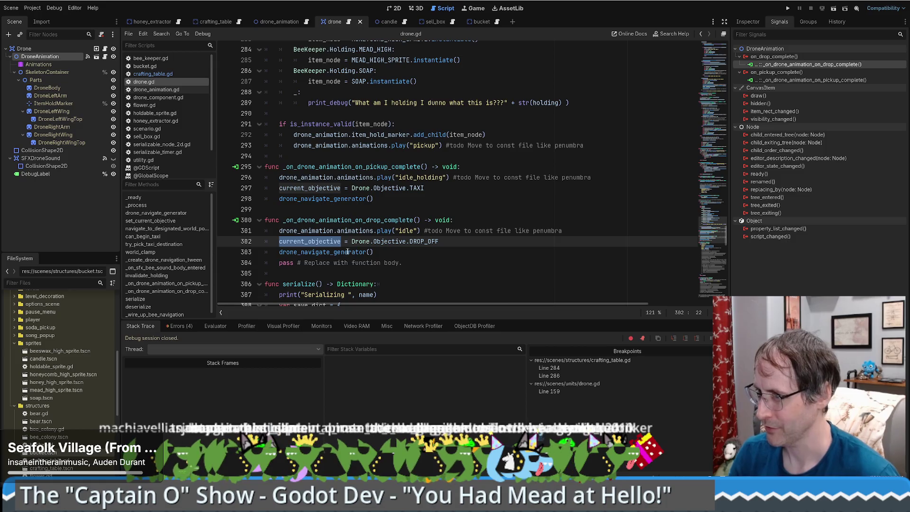
left_click(342, 251, "ctrl")
left_click_drag(716, 82, 717, 150)
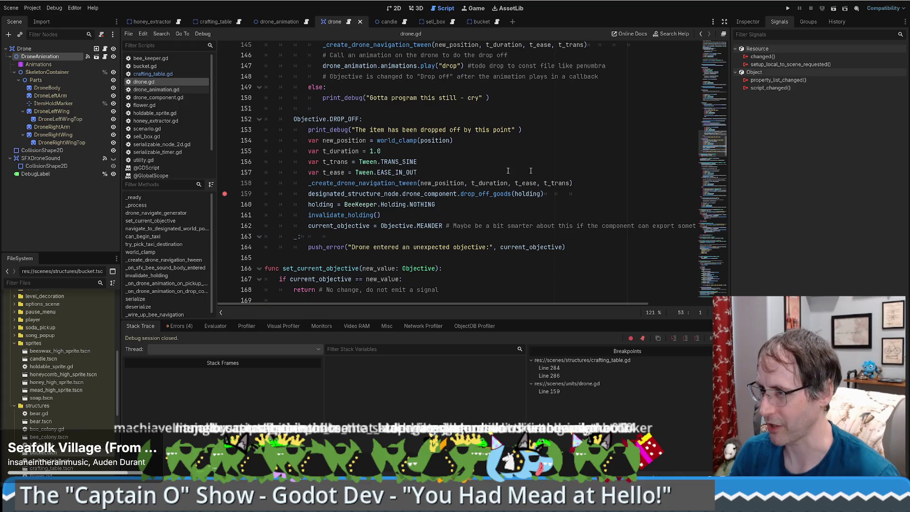
left_click(312, 194)
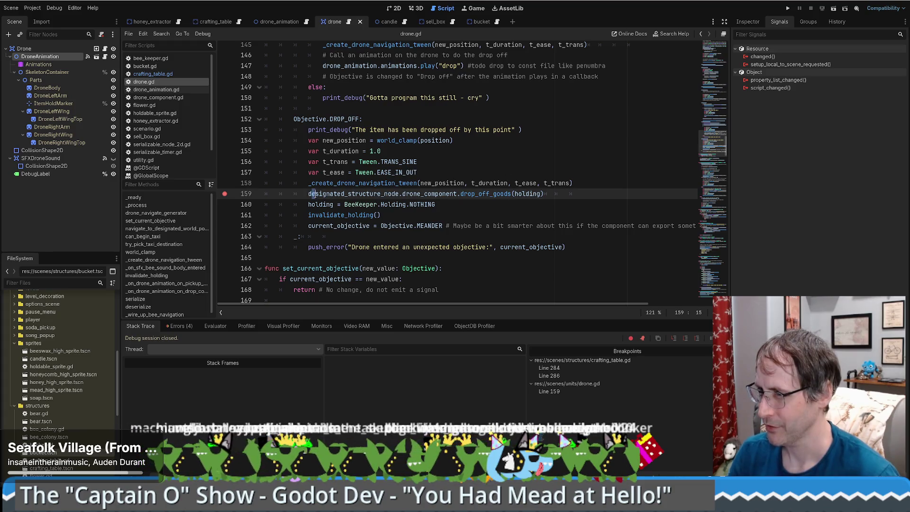
left_click(355, 193)
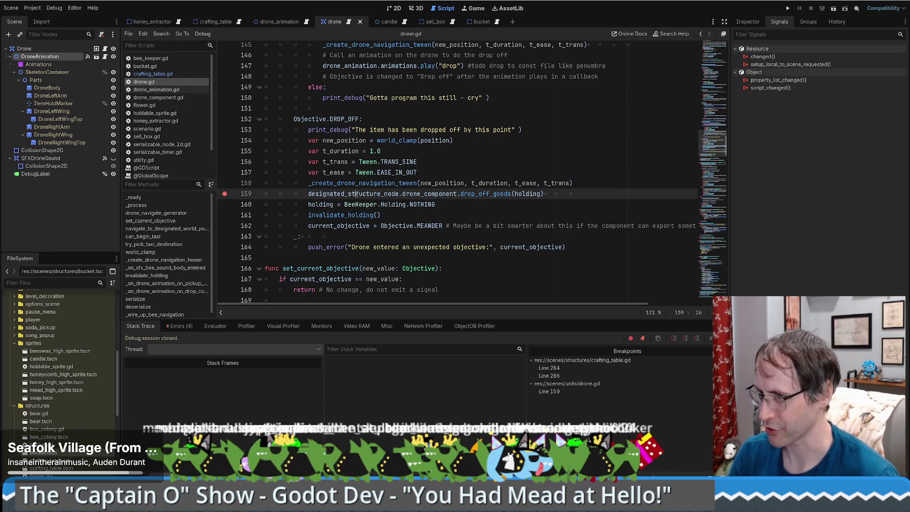
mouse_move(356, 194)
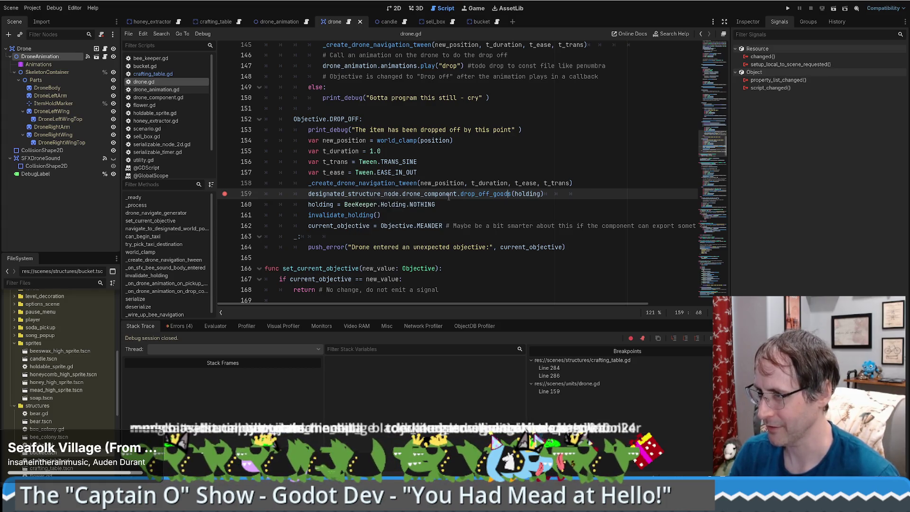
double_click(495, 194)
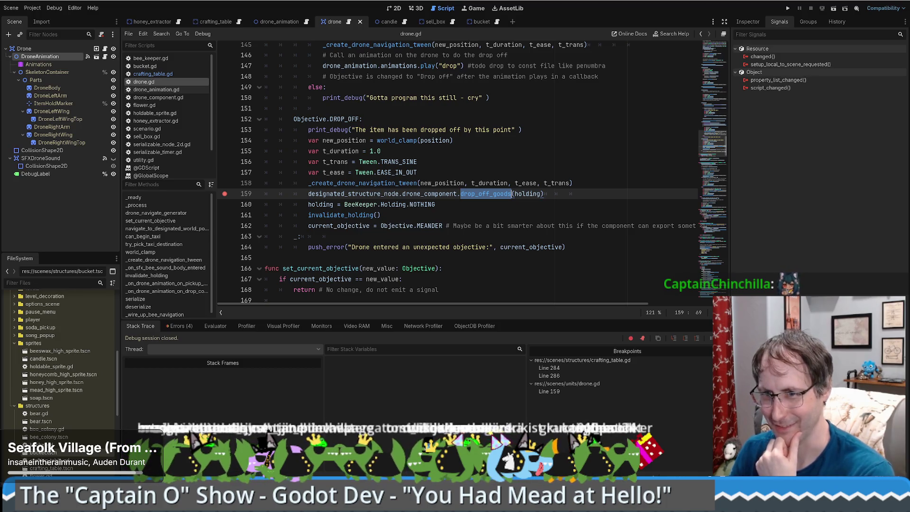
left_click(581, 184)
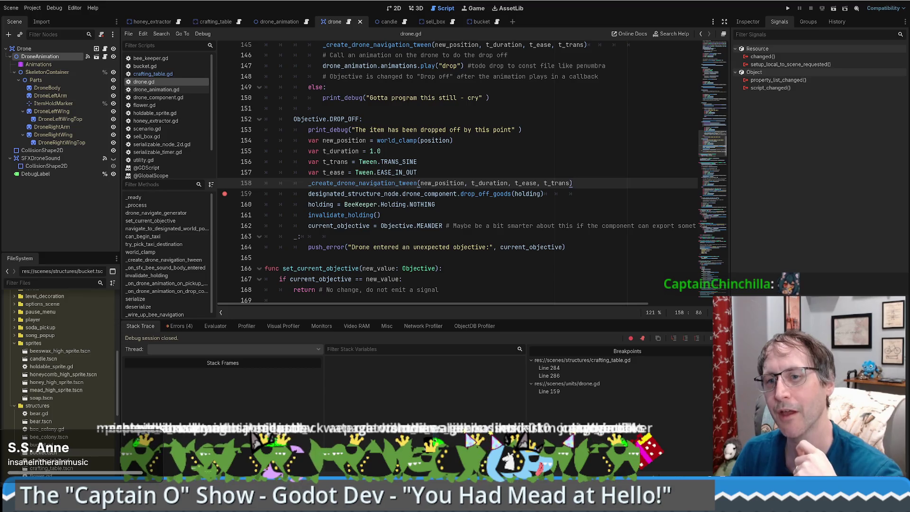
scroll(439, 236, "down", 3)
scroll(543, 201, "up", 4)
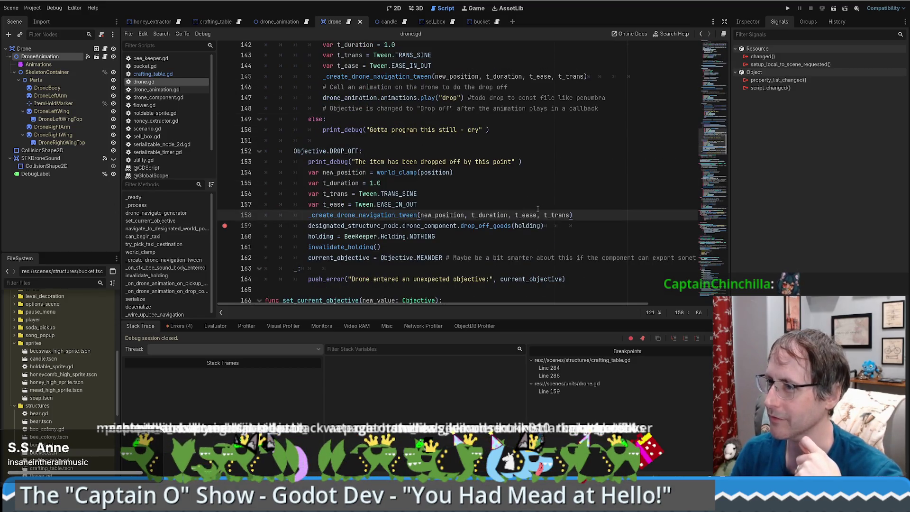
left_click(535, 206)
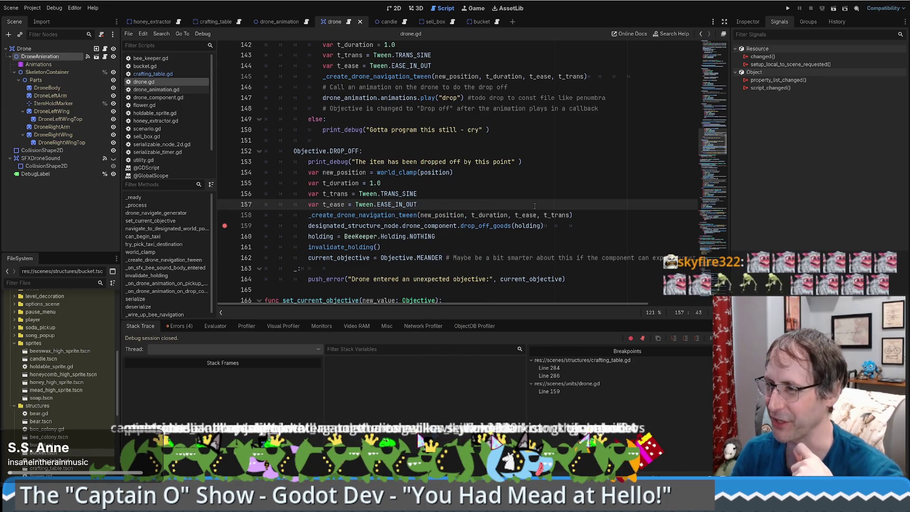
scroll(541, 210, "down", 3)
scroll(521, 213, "up", 2)
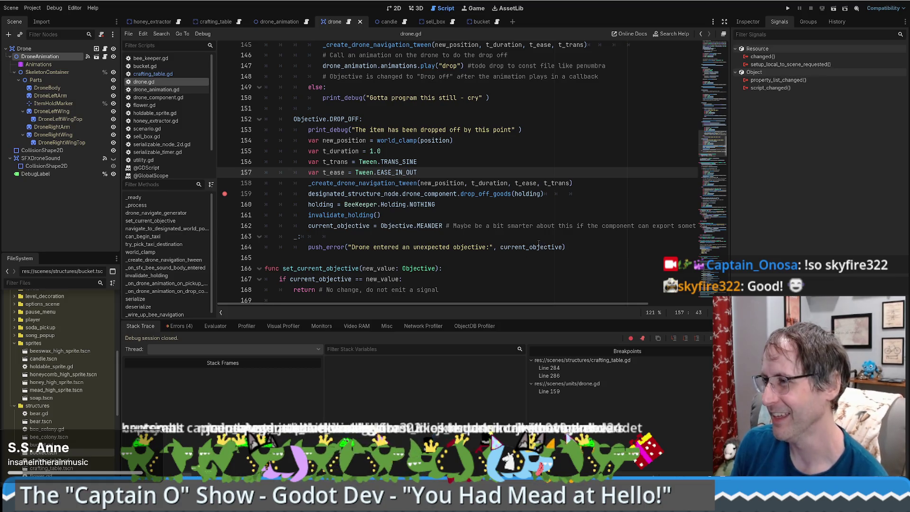
mouse_move(539, 243)
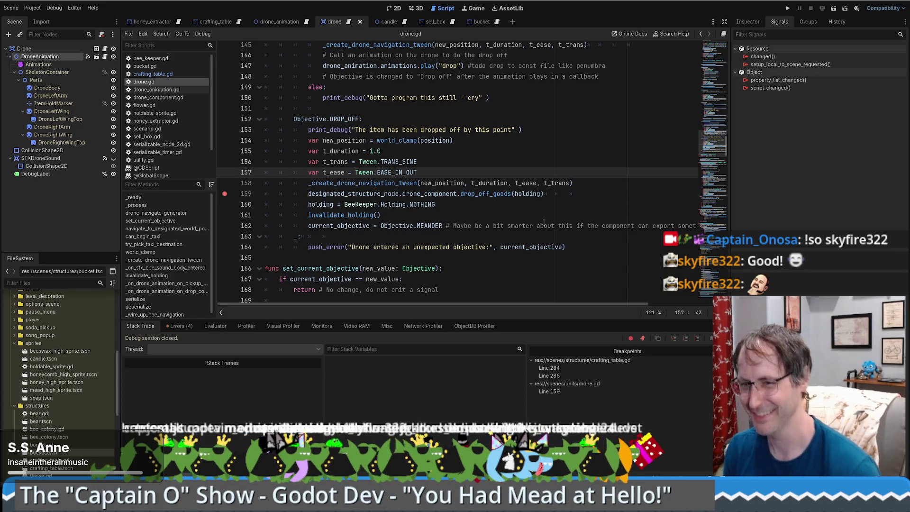
scroll(541, 213, "down", 4)
scroll(539, 211, "up", 4)
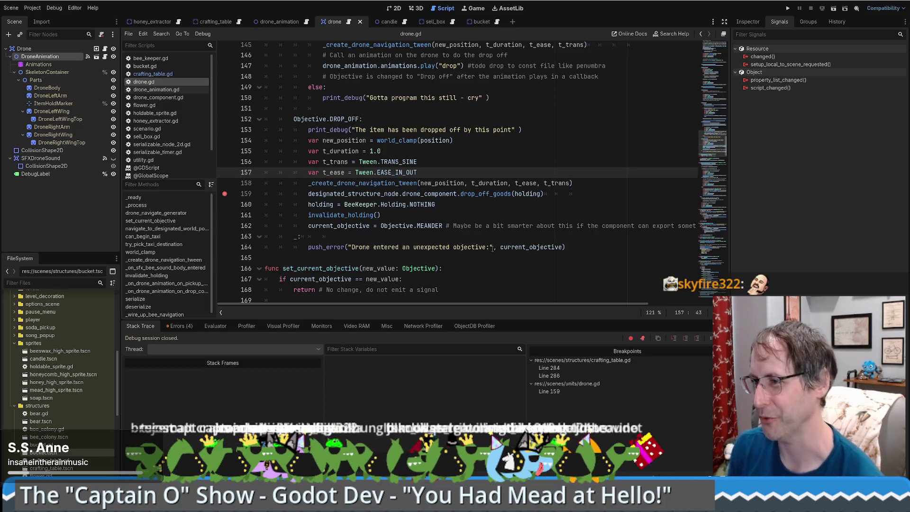
left_click(443, 219)
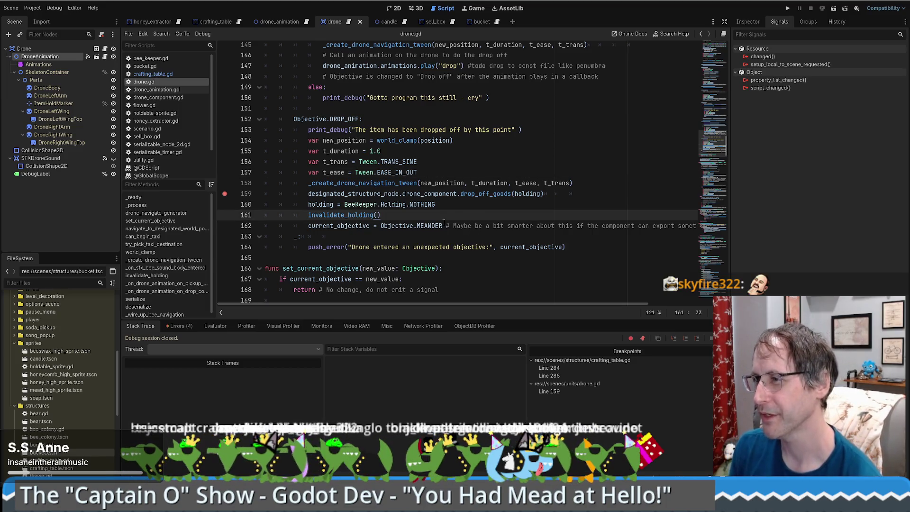
mouse_move(520, 196)
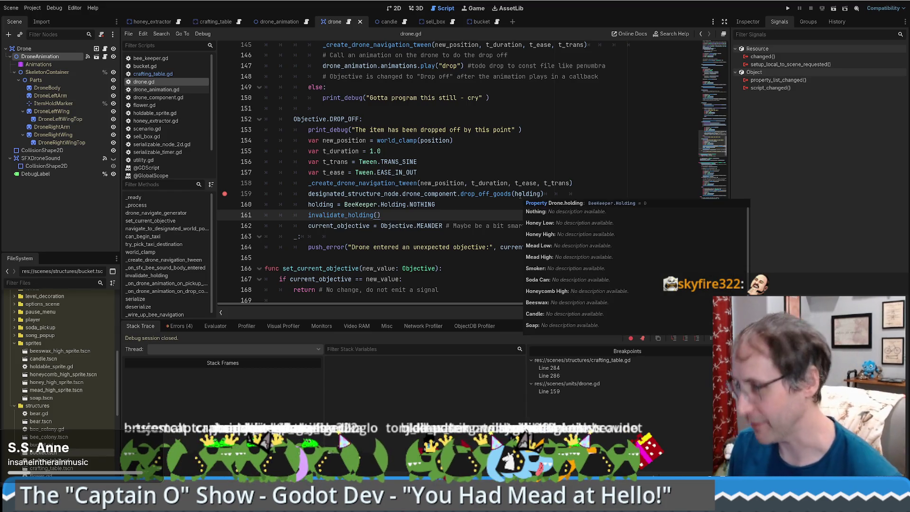
left_click(475, 194)
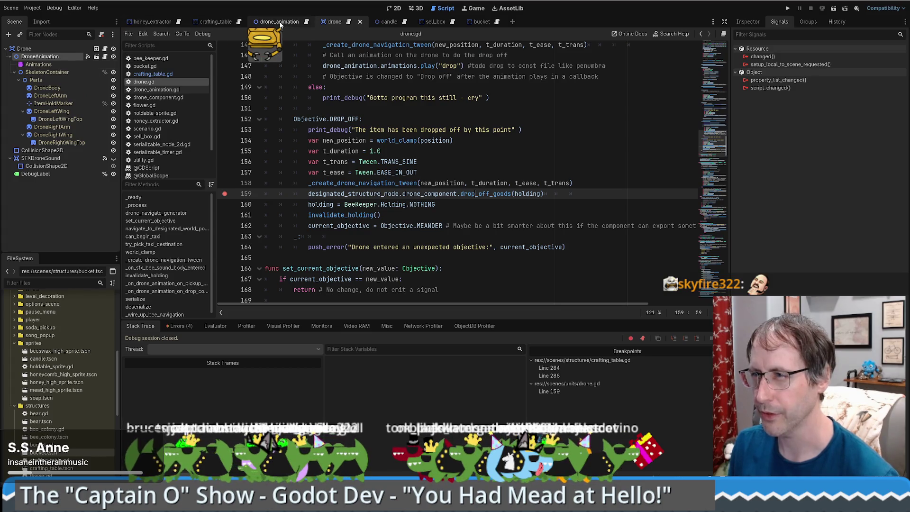
Open drone_component.gd from the crafting_table scene, find drop_off_goods, and breakpoint line 69
left_click(214, 21)
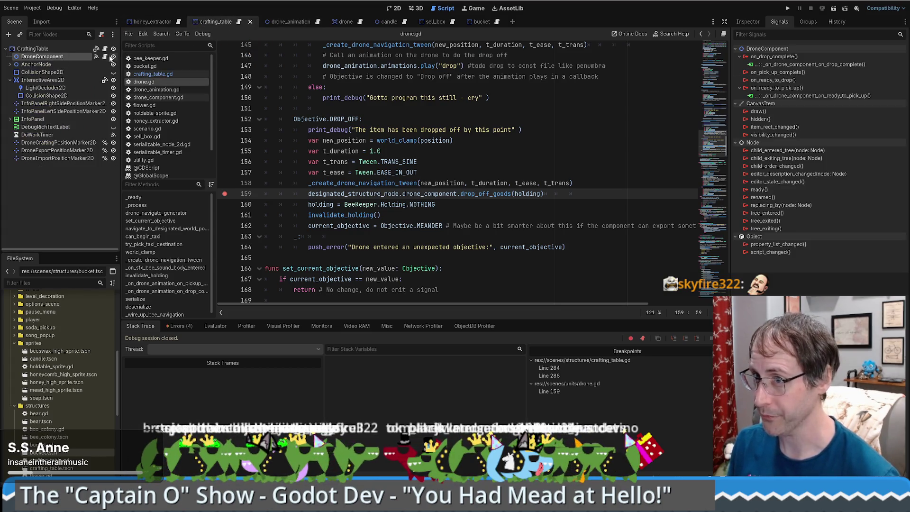
left_click(105, 56)
key("ctrl+f")
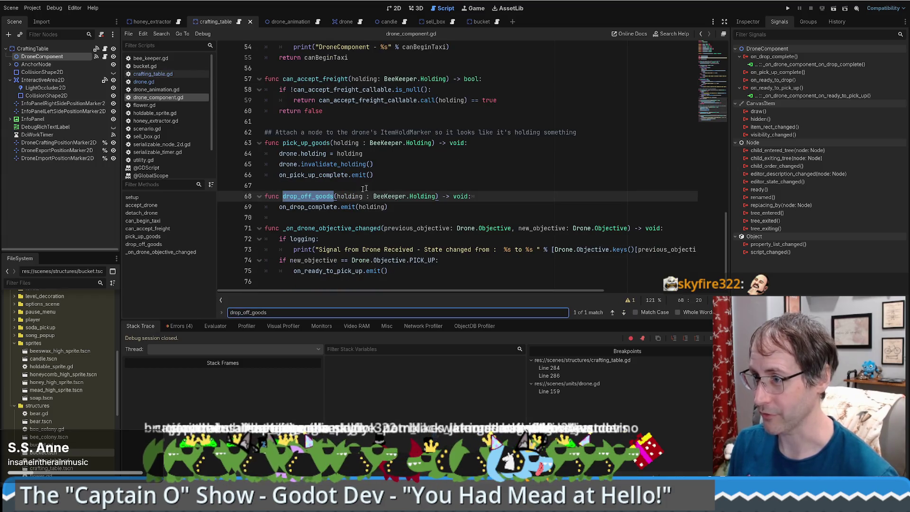
left_click(301, 209)
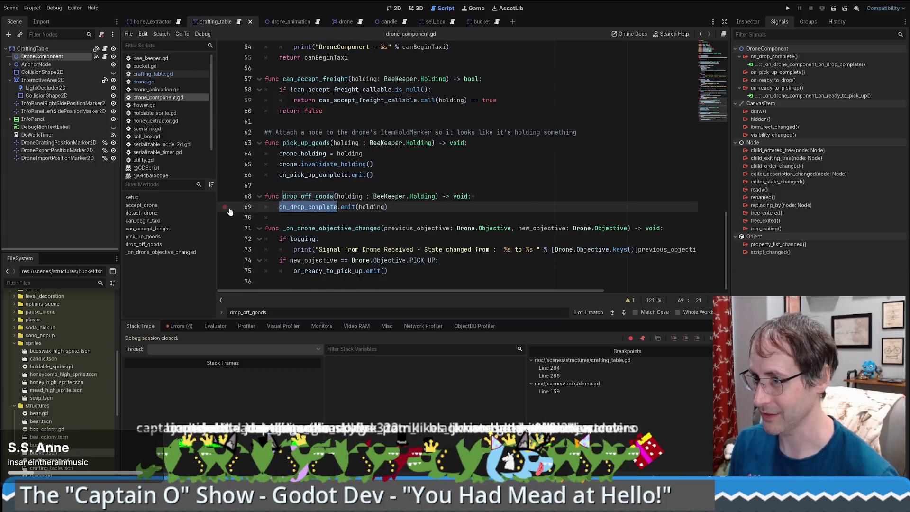
left_click(225, 206)
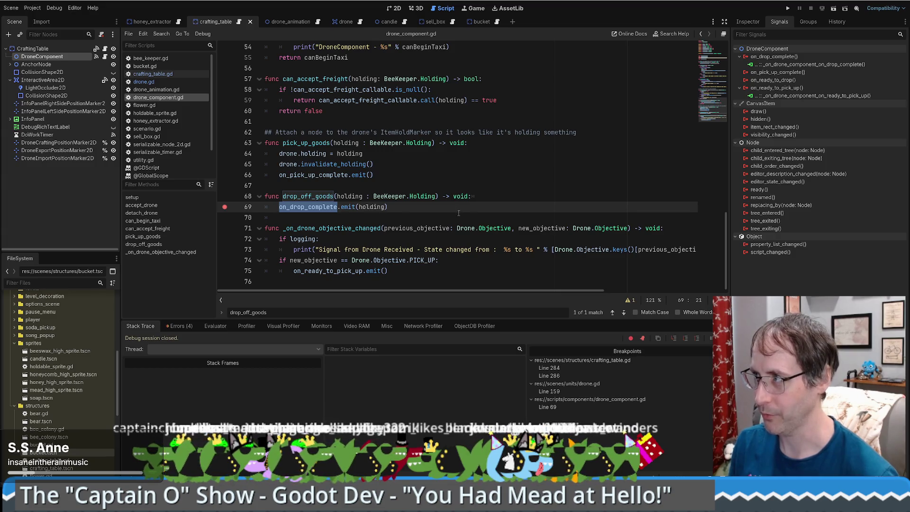
Follow on_drop_complete to the crafting table's handler, then navigate back to drone.gd's drop_off_goods call
left_click(779, 21)
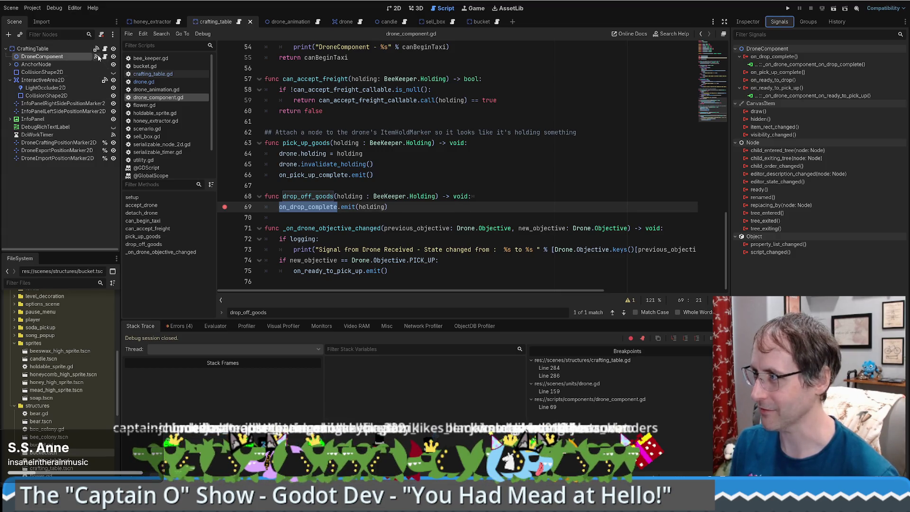
double_click(782, 64)
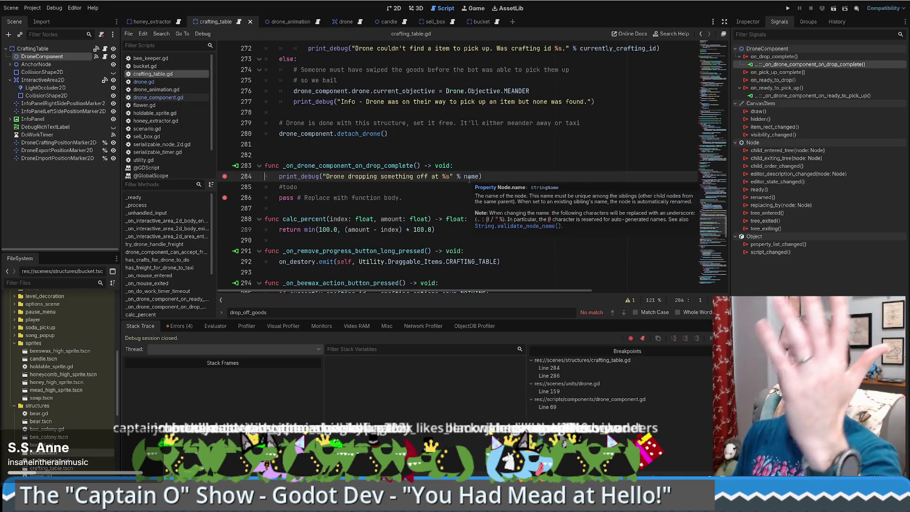
key("alt+Left")
key("alt+Left")
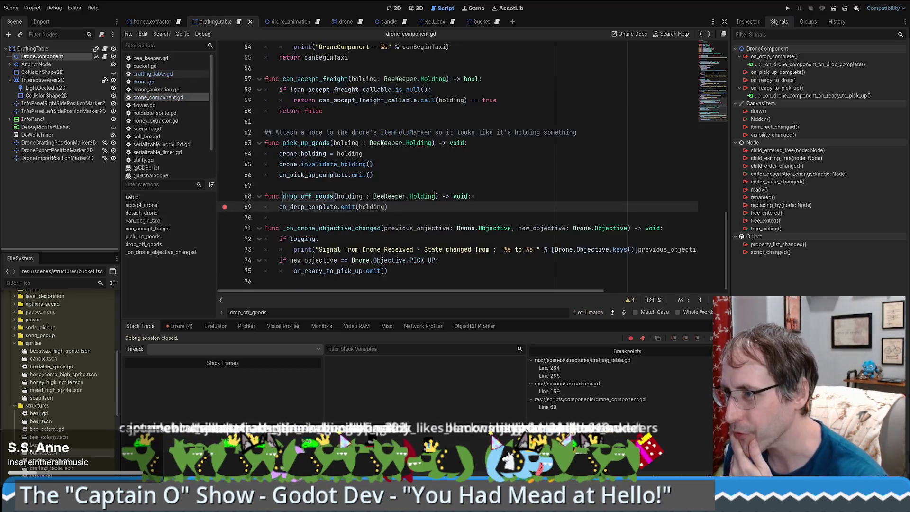
key("alt+Left")
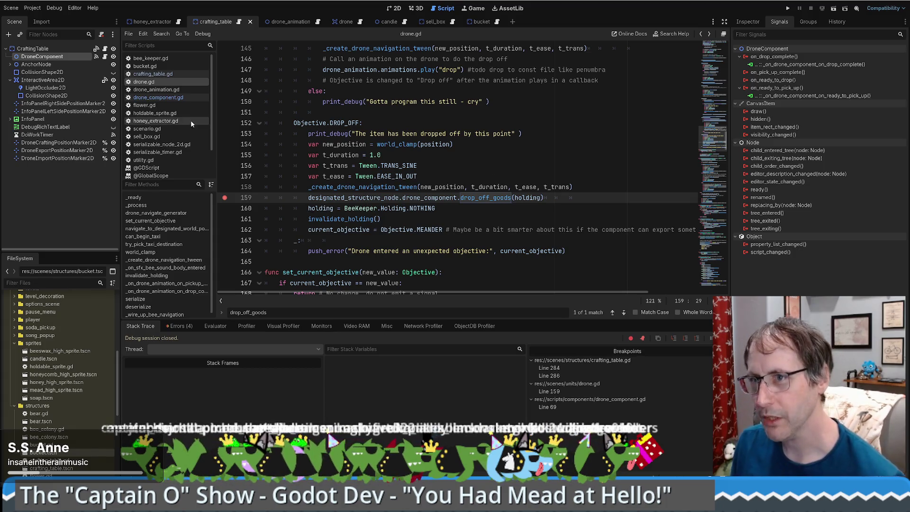
Run the game maximized and place a honey extractor and crafting table until the breakpoint hits
left_click(788, 8)
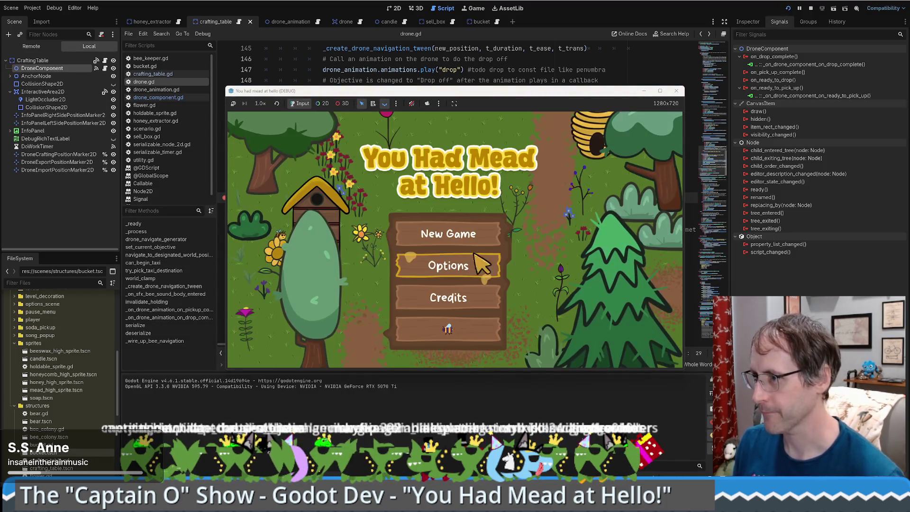
left_click(464, 334)
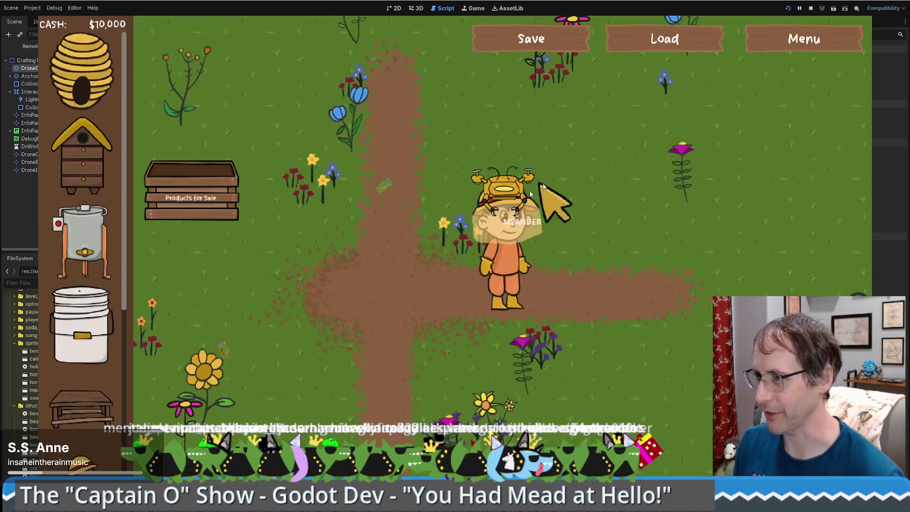
key("super+Up")
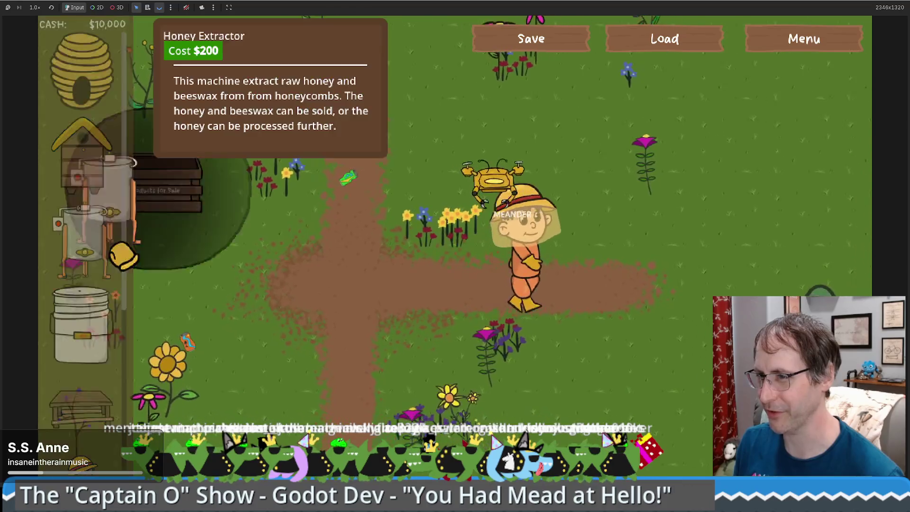
left_click_drag(113, 251, 630, 228)
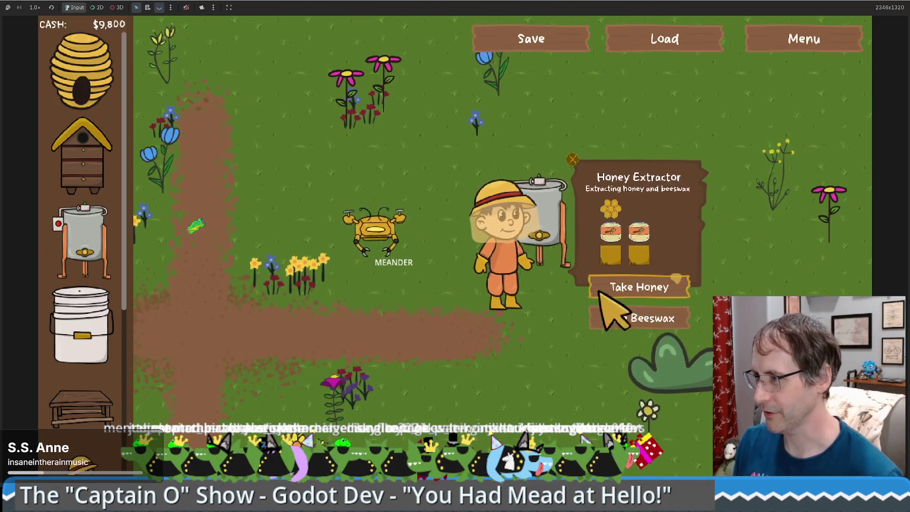
left_click_drag(106, 417, 580, 246)
left_click(598, 295)
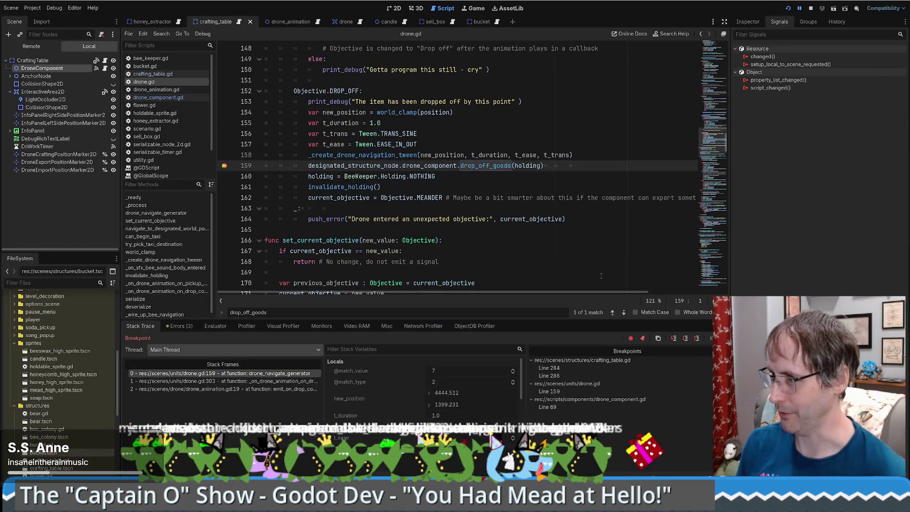
Inspect the remote StaticBody2D and the running drone component's properties and signals
left_click(459, 176)
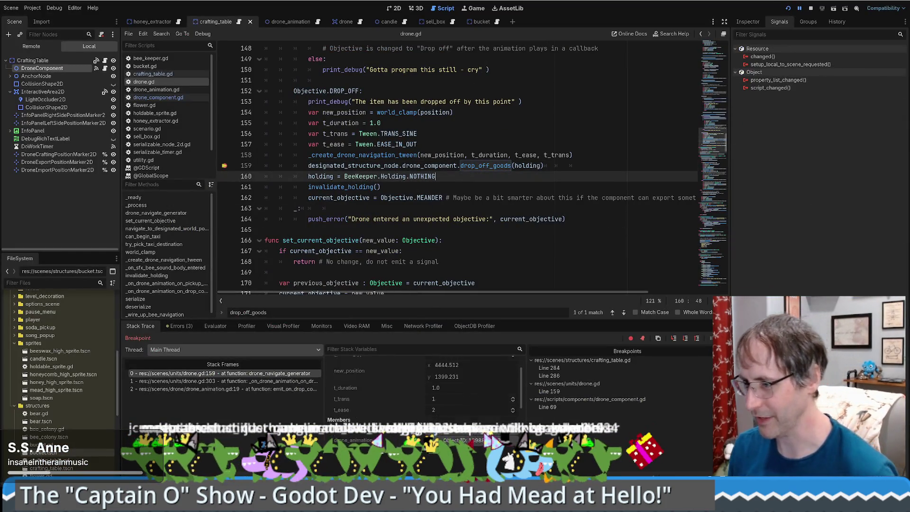
scroll(422, 370, "down", 5)
scroll(452, 436, "down", 3)
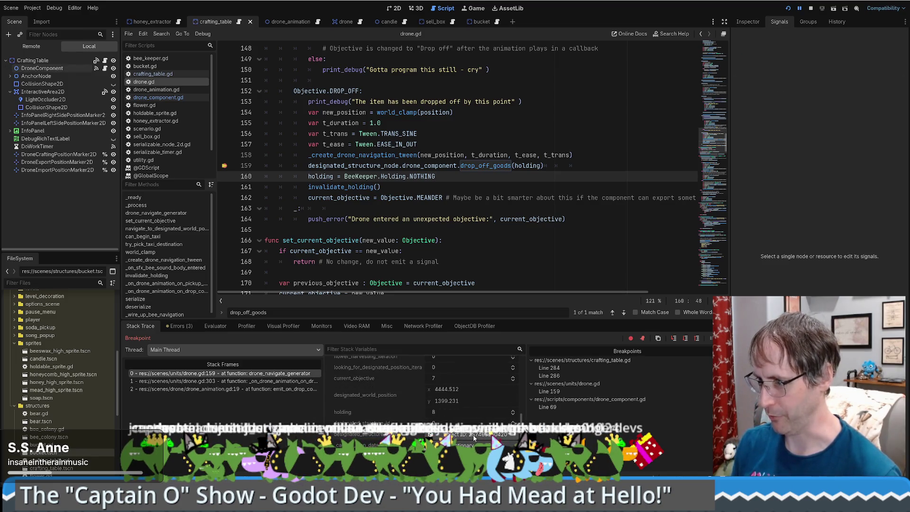
left_click(473, 434)
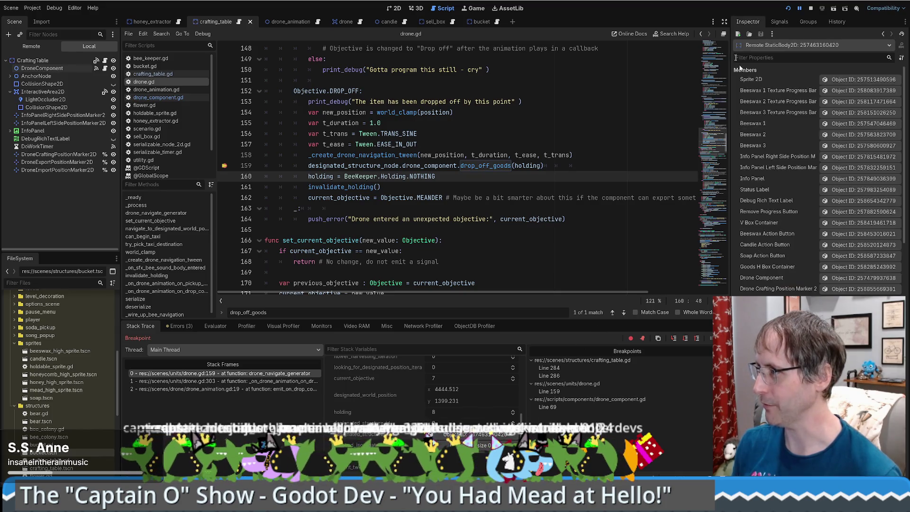
scroll(766, 265, "down", 5)
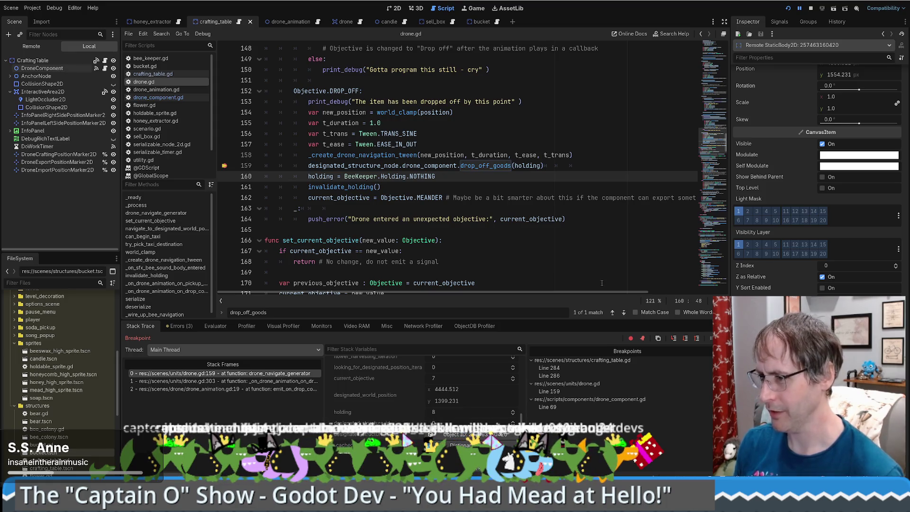
scroll(870, 202, "down", 10)
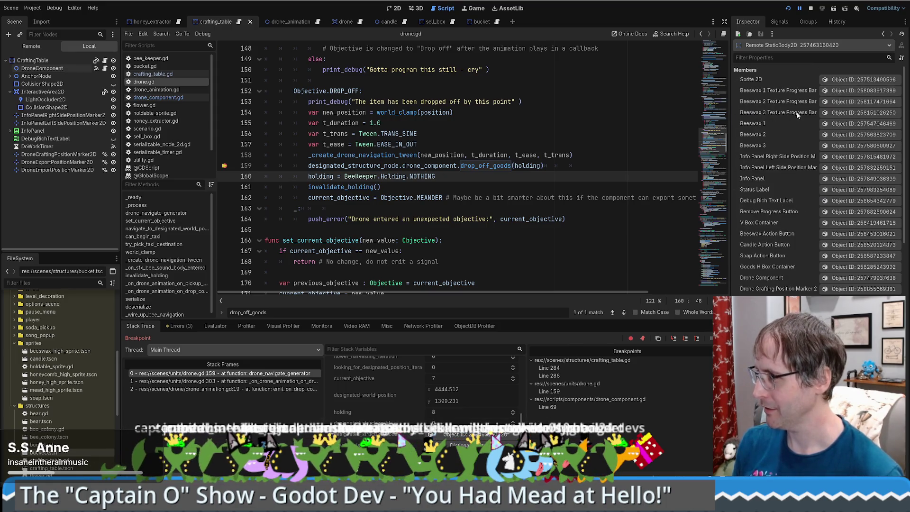
left_click(861, 279)
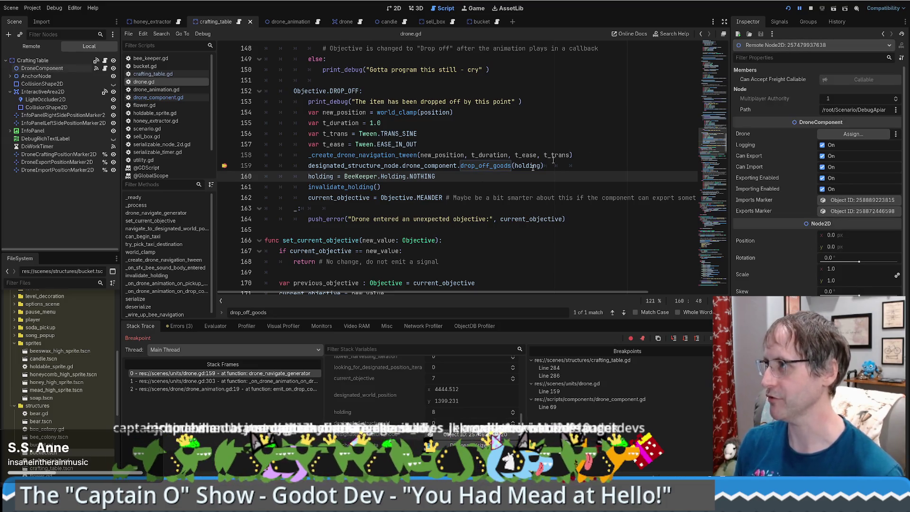
left_click(786, 22)
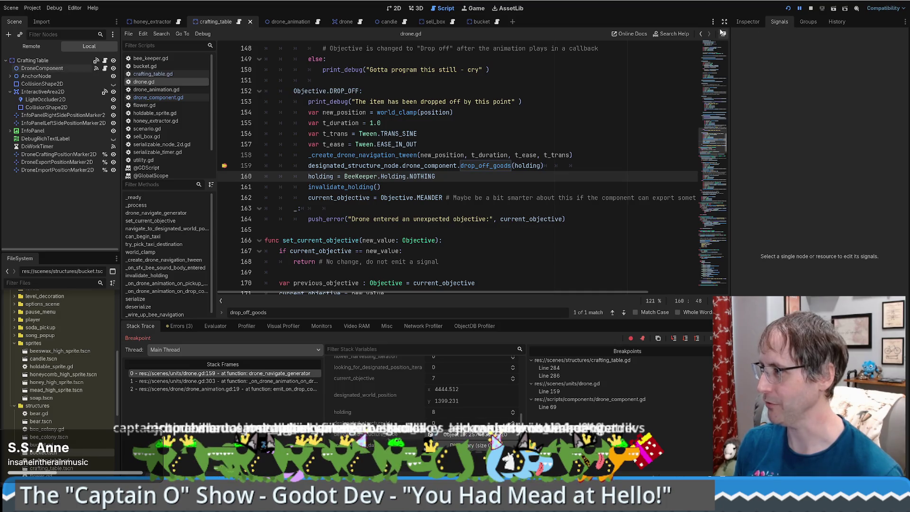
left_click(747, 22)
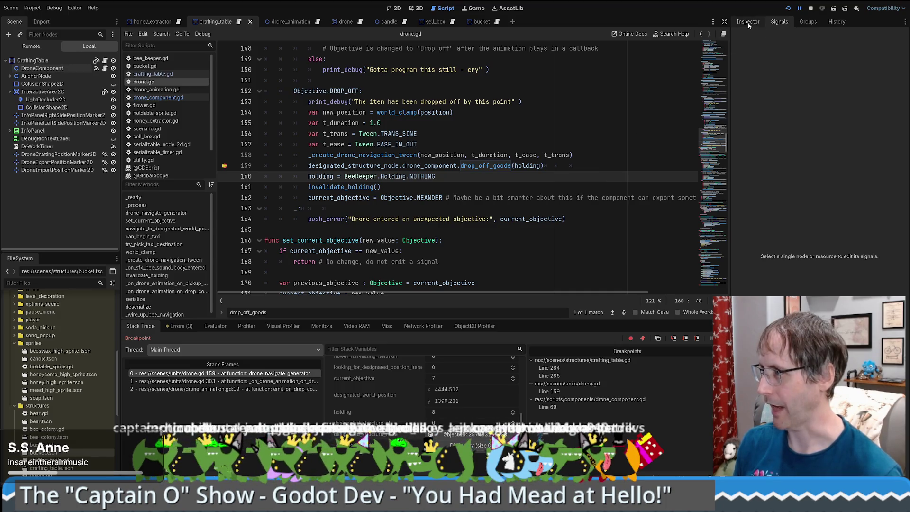
Step into drop_off_goods from its call on line 159 of drone.gd
left_click(540, 165)
left_click(488, 166)
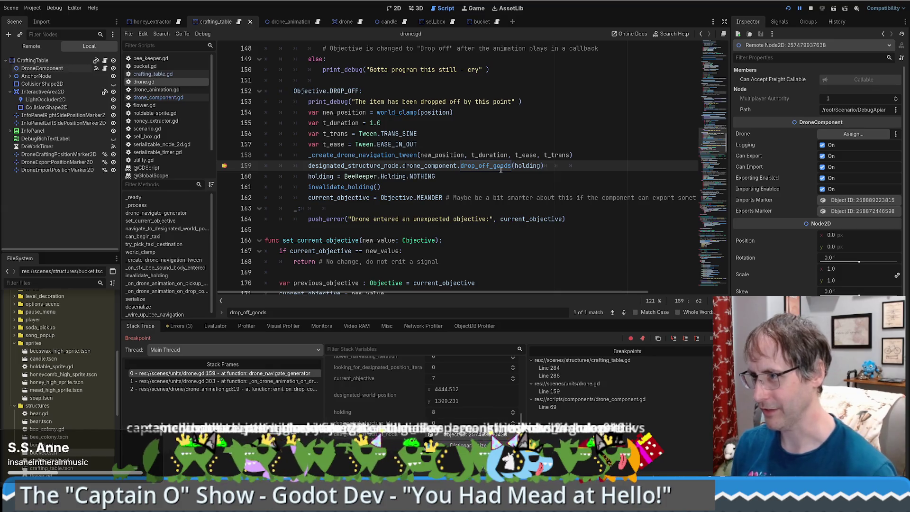
key("F11")
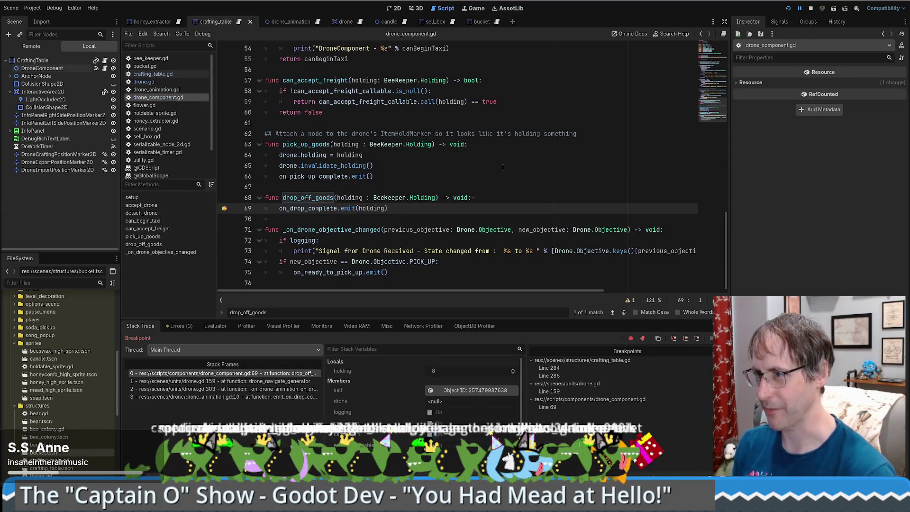
Open crafting_table.gd's drop-complete callback and confirm DroneComponent's on_drop_complete connects to it
left_click(325, 209)
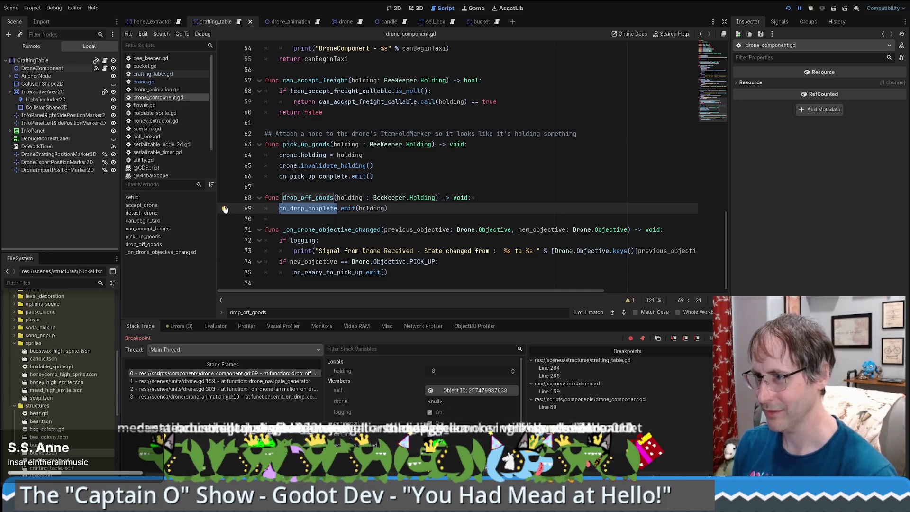
left_click(105, 61)
left_click(779, 21)
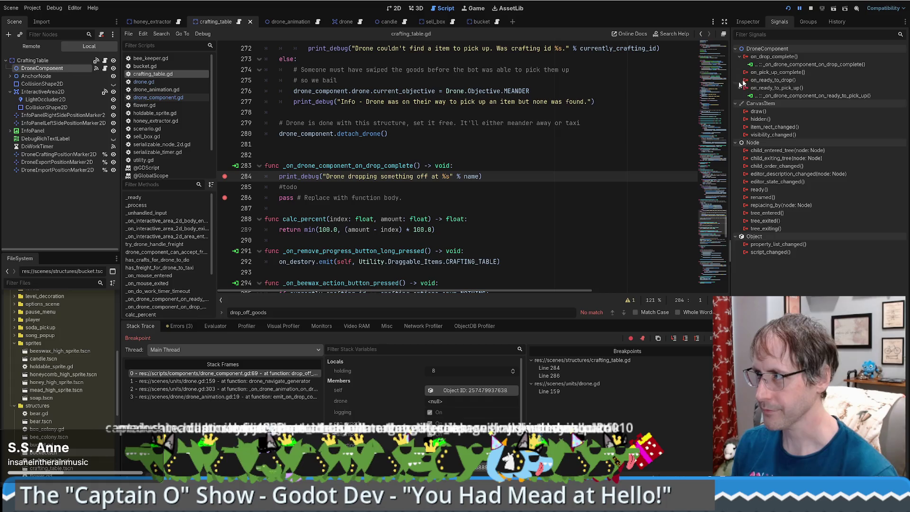
left_click(806, 64)
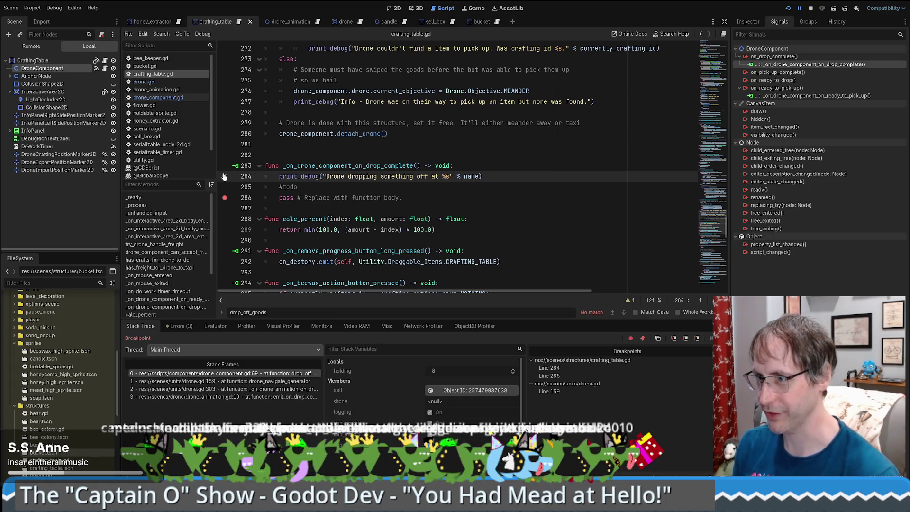
key("Down")
key("End")
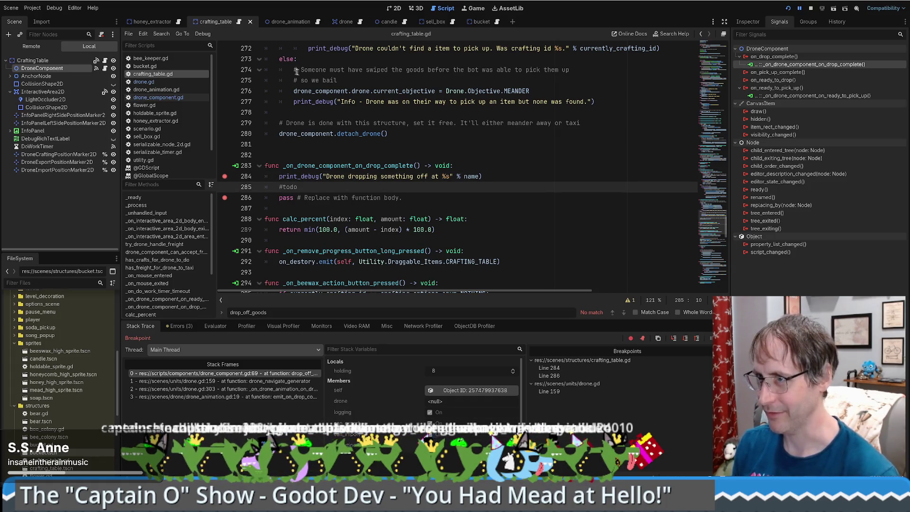
Continue the paused game from the Debug menu, un-fullscreen the game window, and refocus the editor
left_click(202, 34)
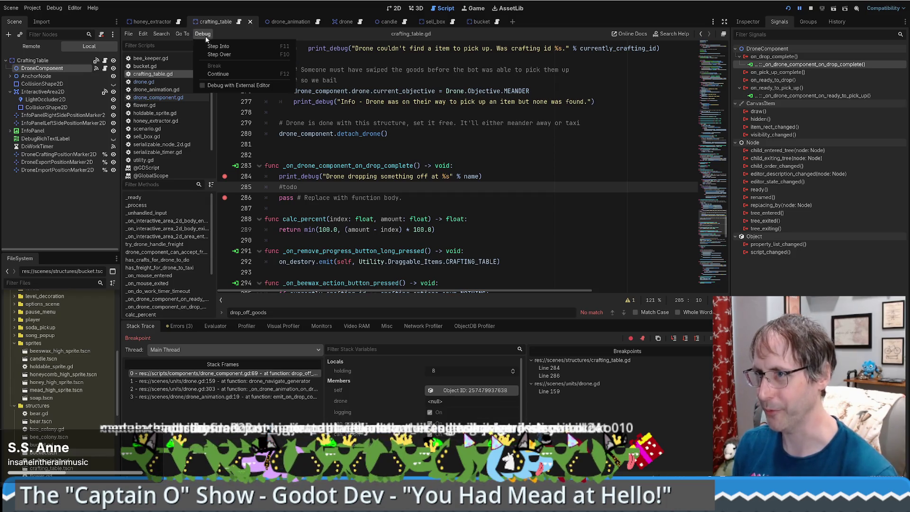
left_click(218, 76)
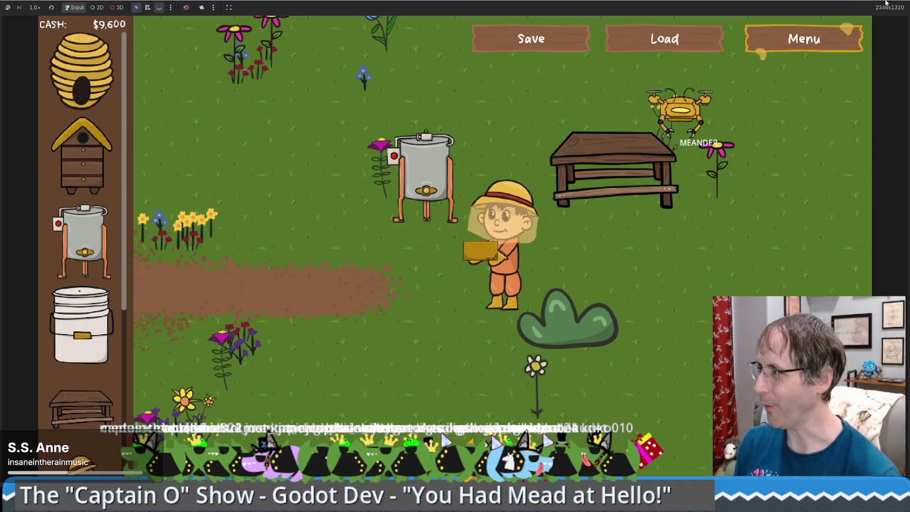
key("super+Down")
left_click(404, 407)
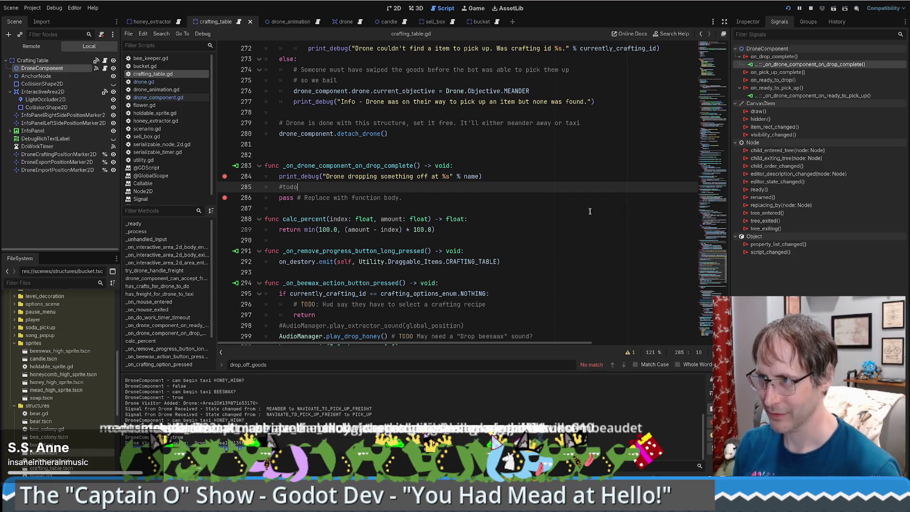
Find in Files for 'the item has been dropped off by this point' and open drone.gd at line 159
key("ctrl+f")
type("he item has been dropped off by this point")
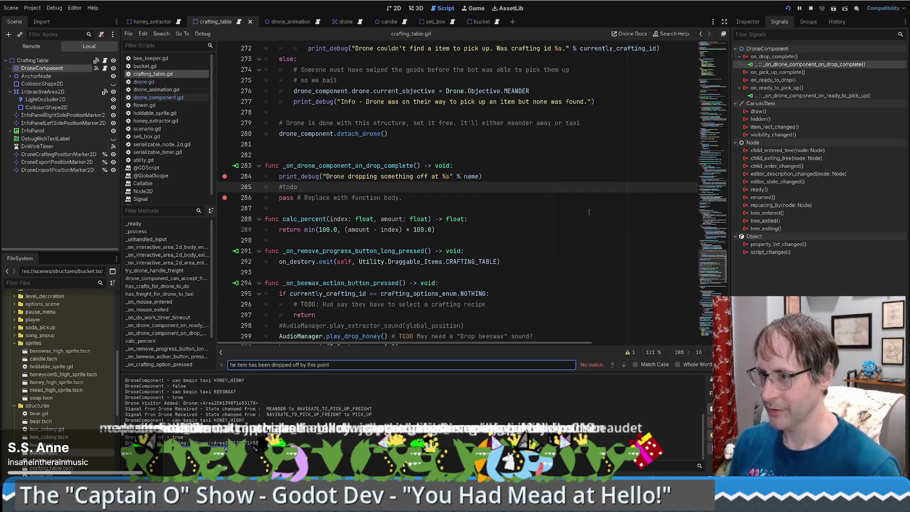
key("Escape")
key("ctrl+shift+f")
key("Return")
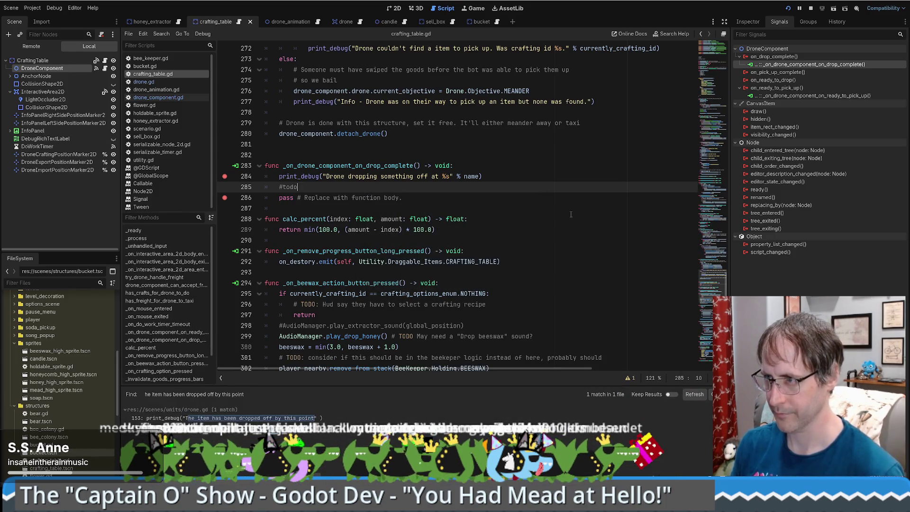
left_click(284, 418)
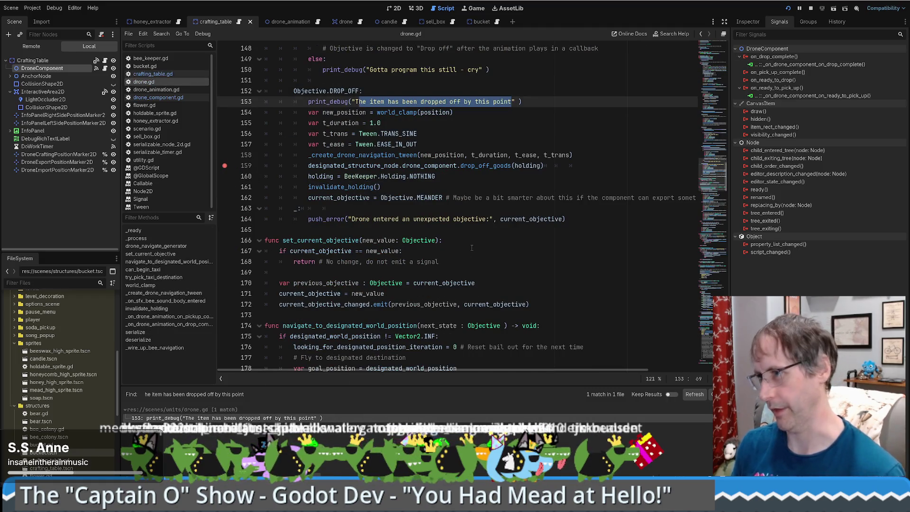
left_click(583, 165)
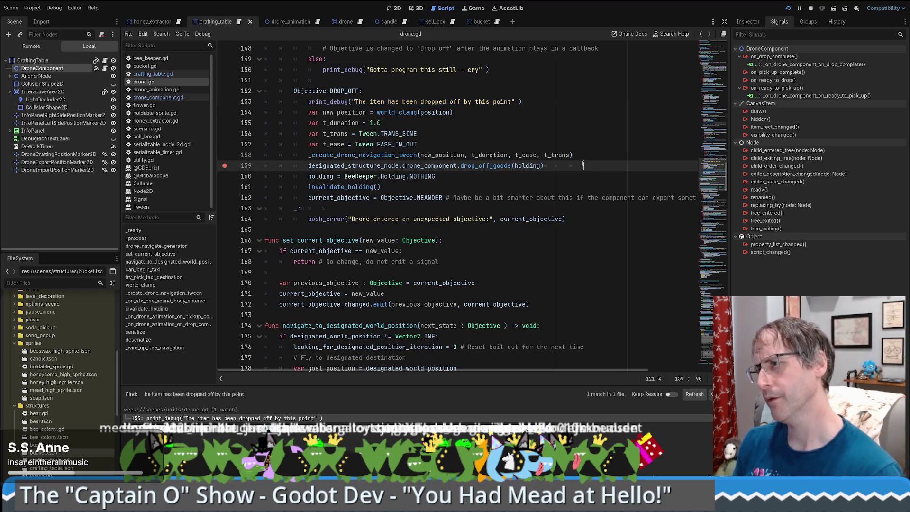
Stop the game and open DroneComponent's script from the CraftingTable scene
left_click(811, 9)
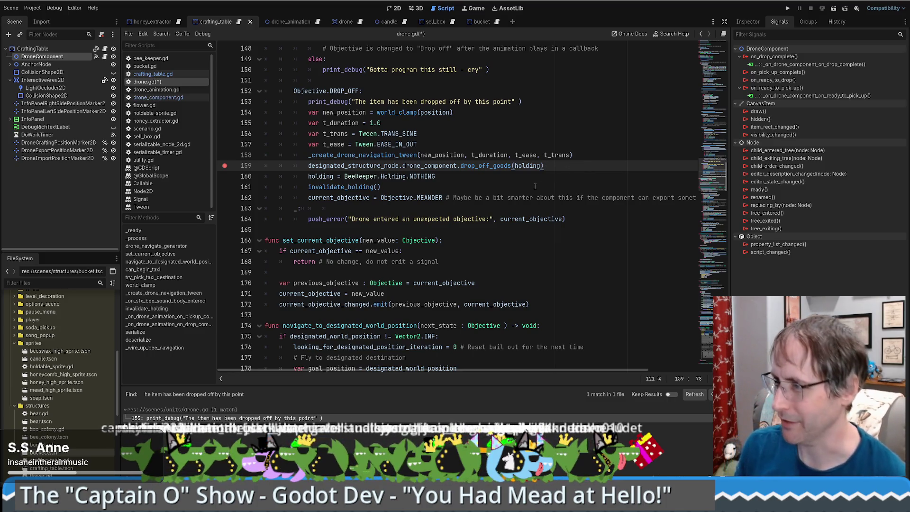
mouse_move(537, 165)
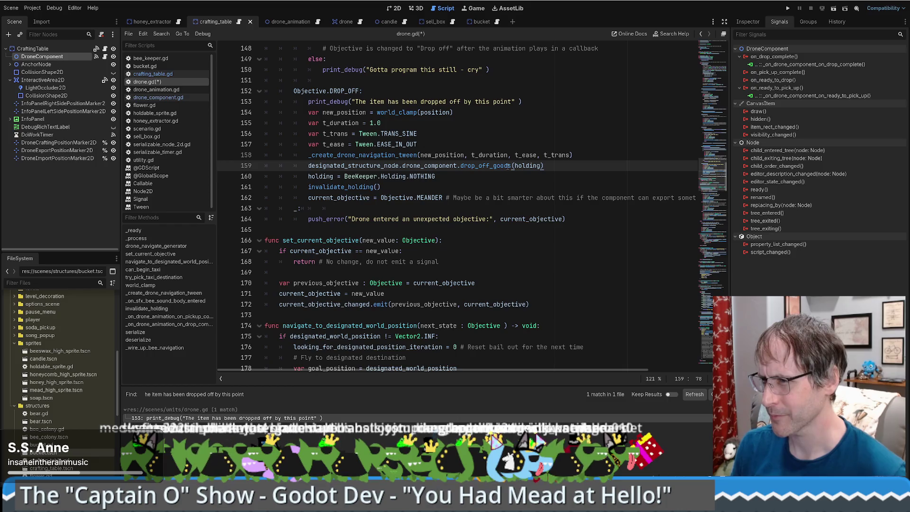
left_click(68, 49)
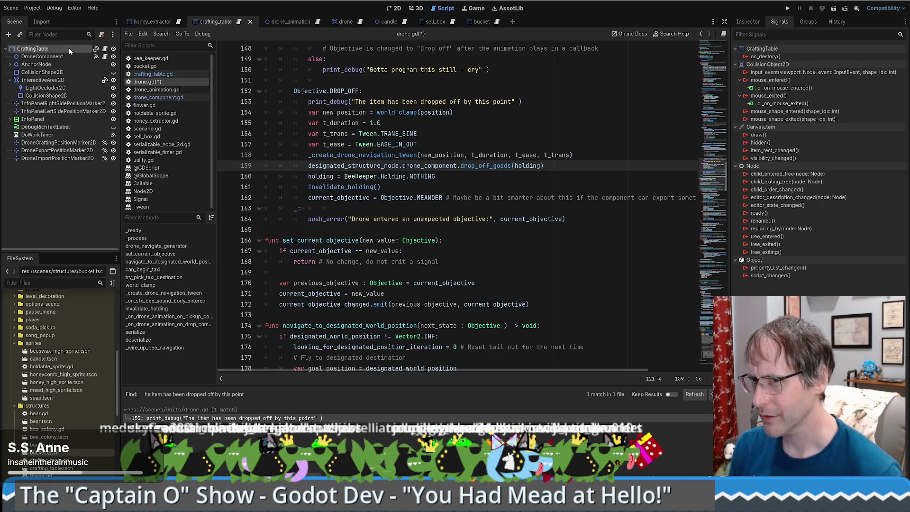
left_click(106, 58)
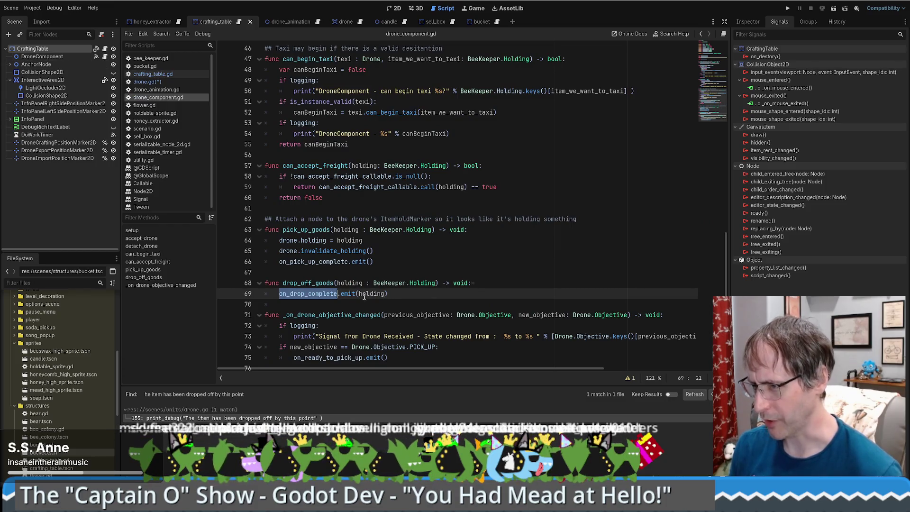
Check the on_drop_complete declaration and holding on line 69, then open the crafting table's callback
left_click(329, 295, "ctrl")
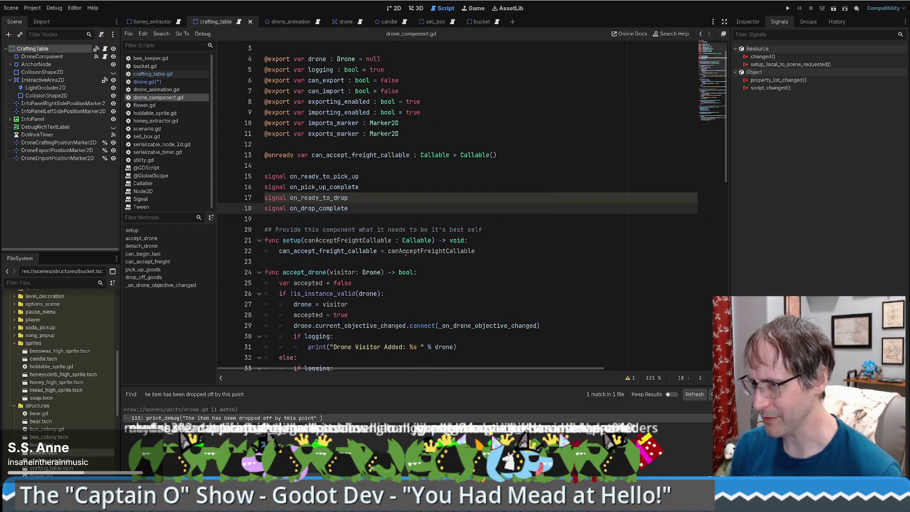
key("alt+Left")
double_click(367, 285)
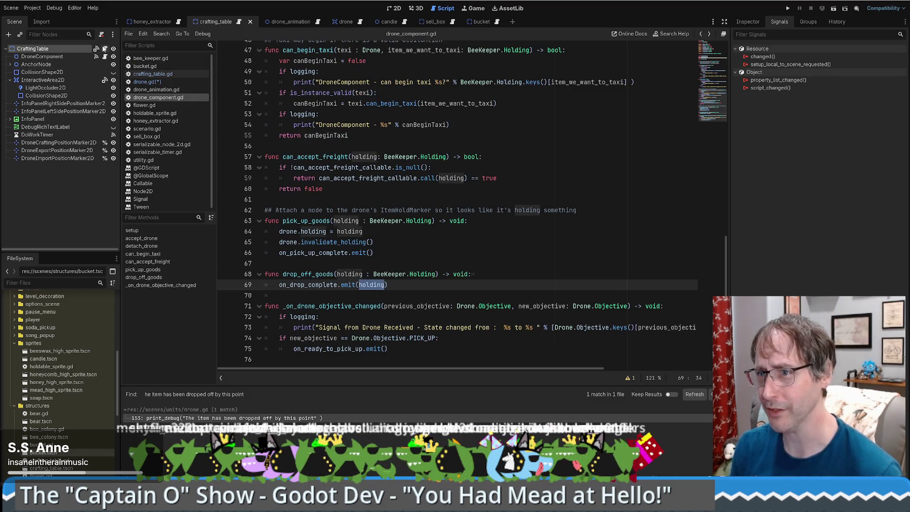
left_click(71, 56)
double_click(855, 65)
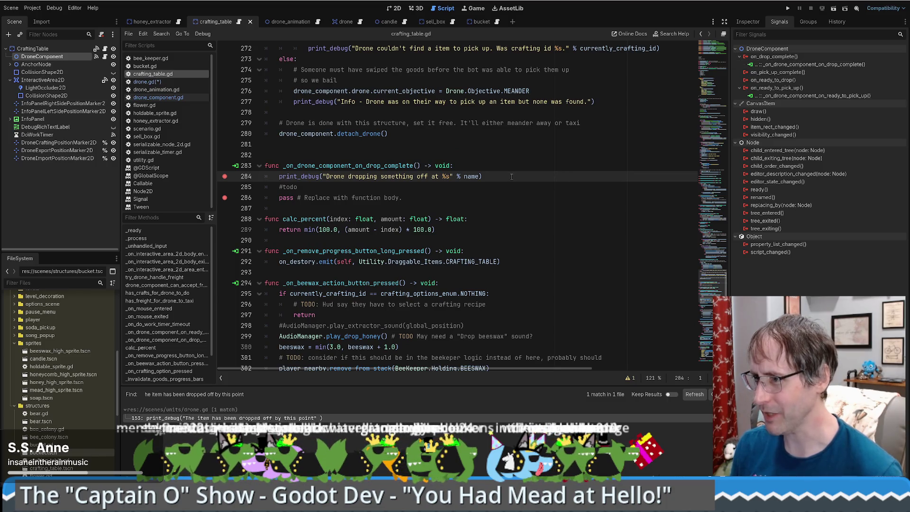
Compare sell_box.gd's drop-complete callback and its item parameter, then return to crafting_table.gd's parameter list
left_click(442, 22)
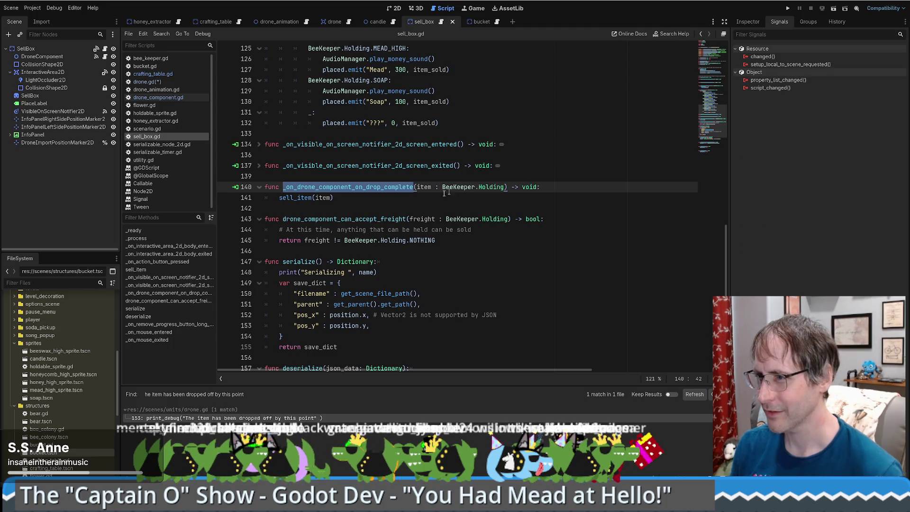
left_click(435, 188)
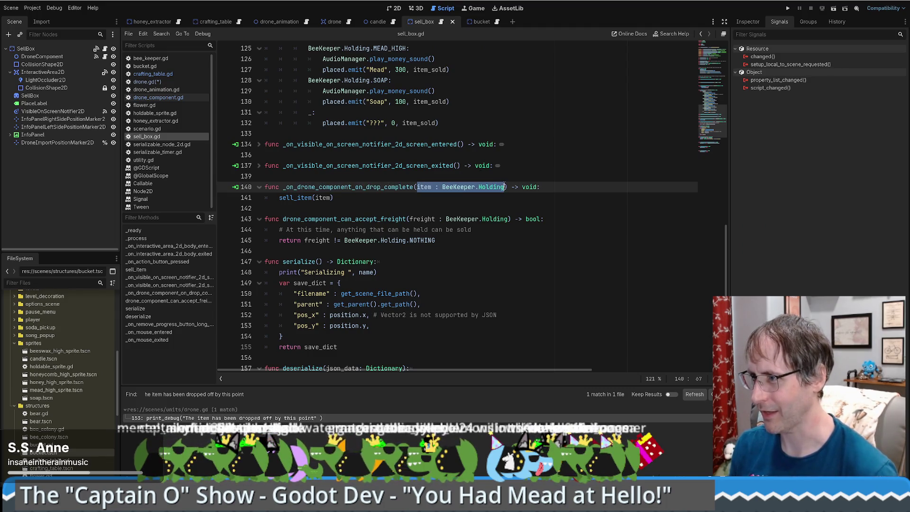
key("alt+Left")
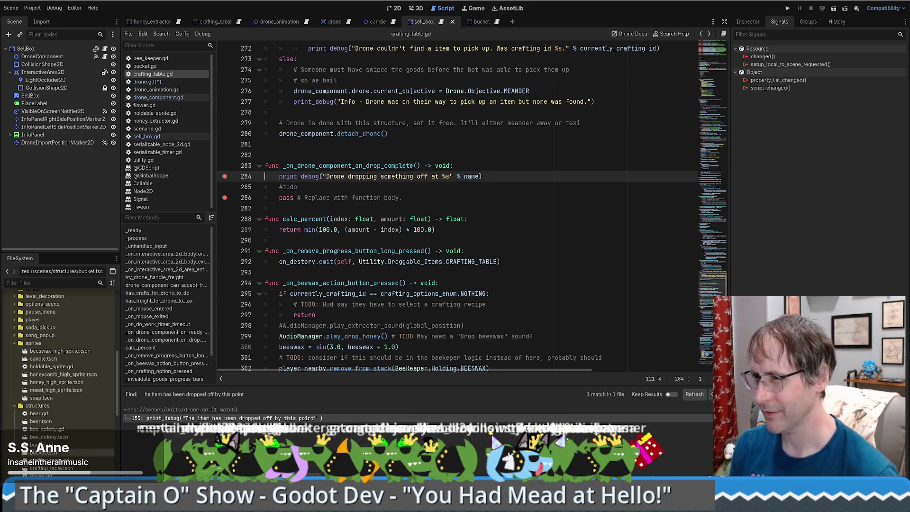
left_click(417, 166)
type("item : BeeKeeper.Holding")
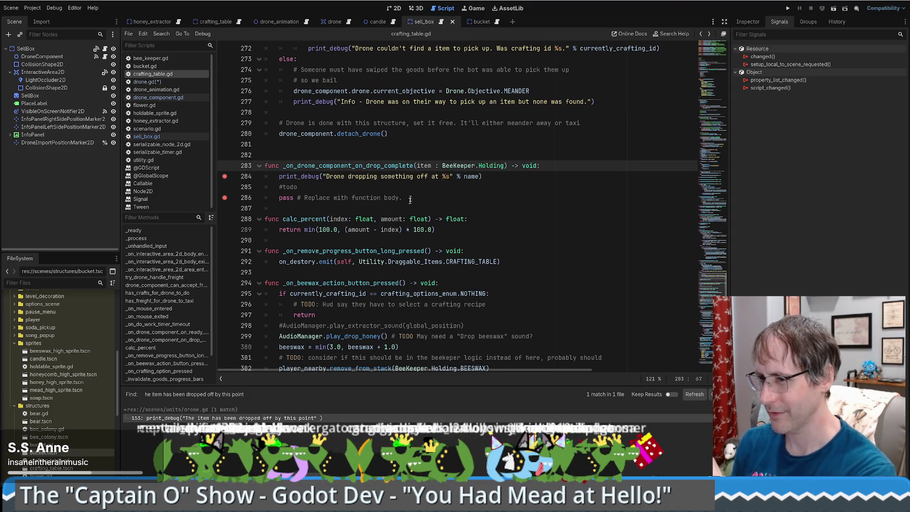
Save the modified scripts and show the Output log
key("ctrl+s")
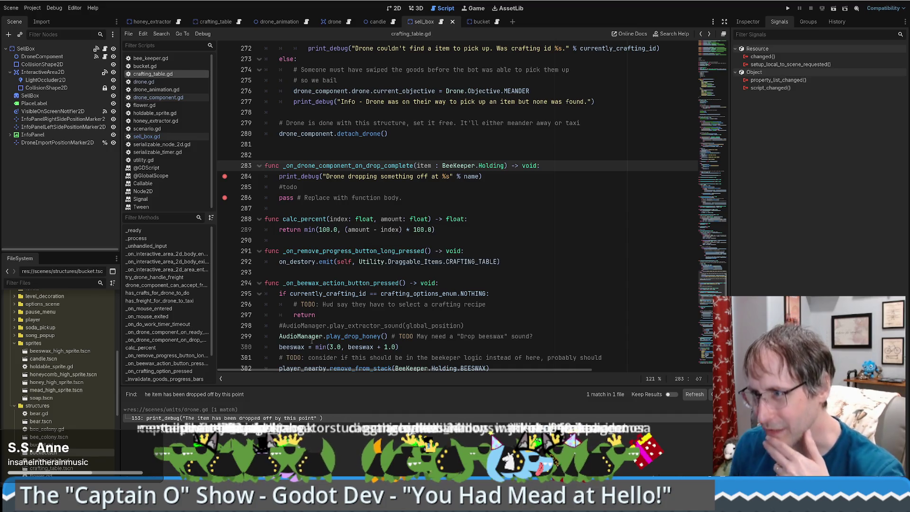
mouse_move(322, 337)
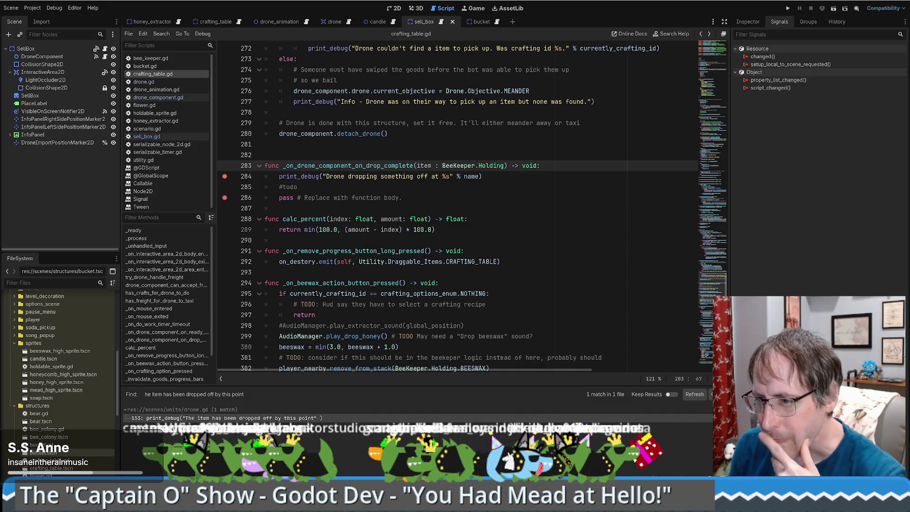
key("alt+o")
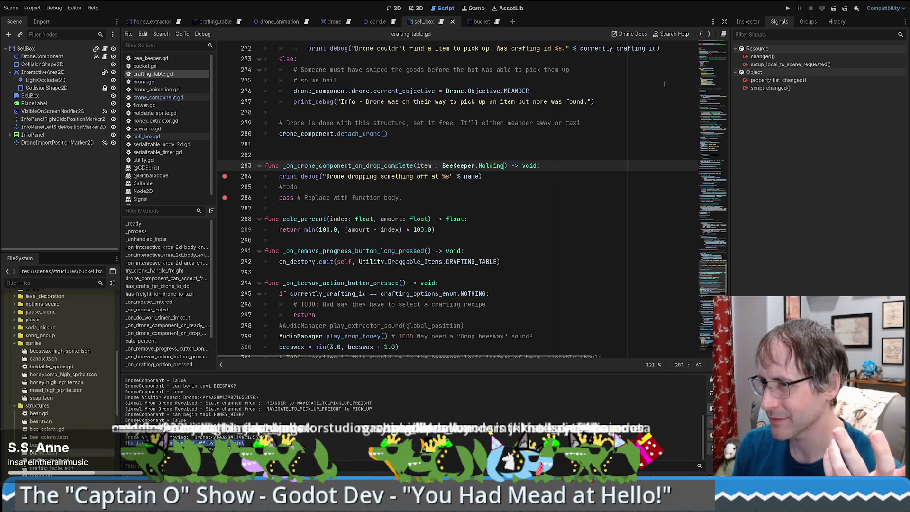
Start a new full-screen game and place a Honey Extractor and a Crafting Table on the farm
key("F5")
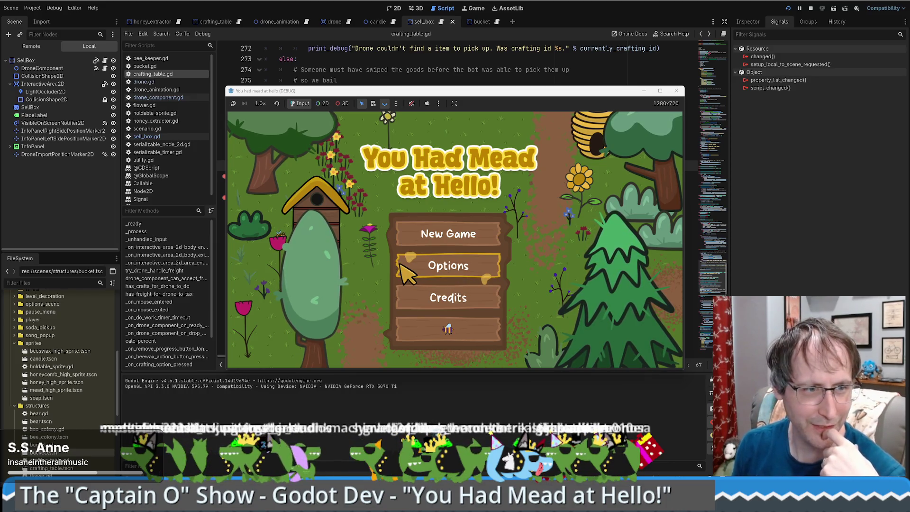
left_click(457, 336)
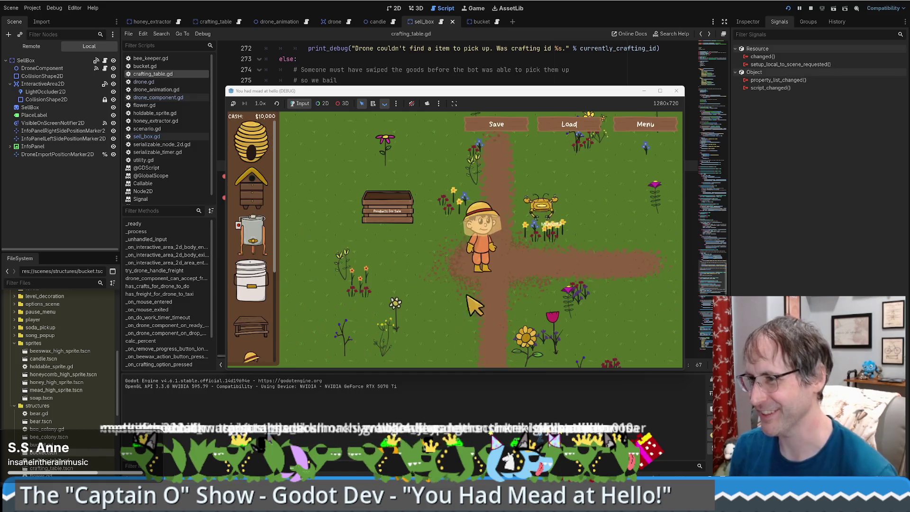
left_click(660, 90)
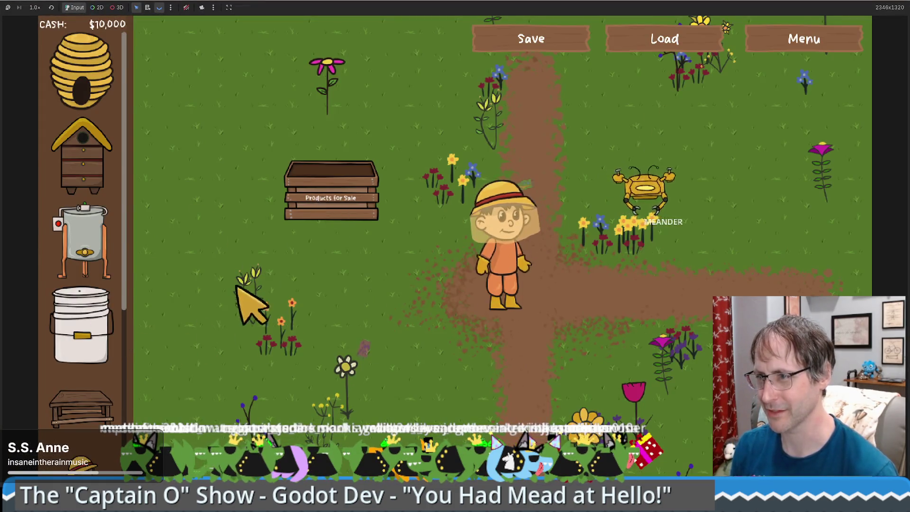
left_click(85, 251)
left_click(660, 251)
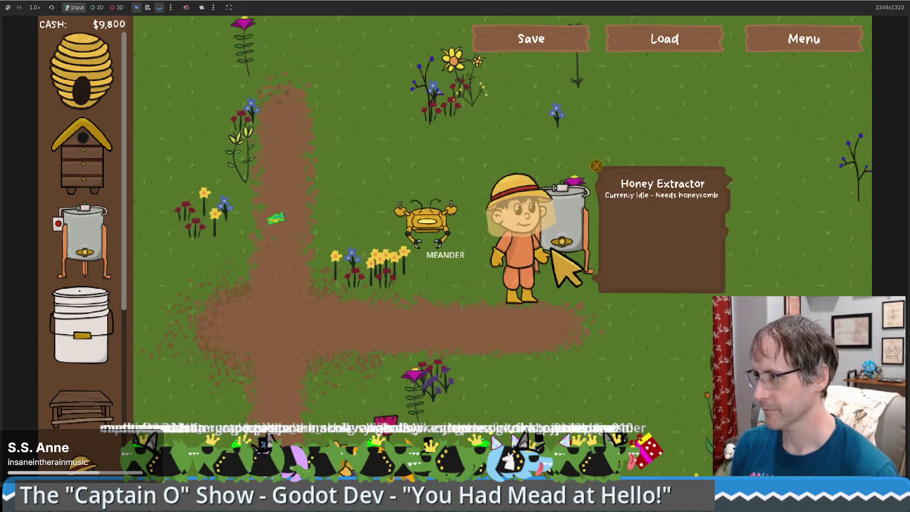
left_click(80, 408)
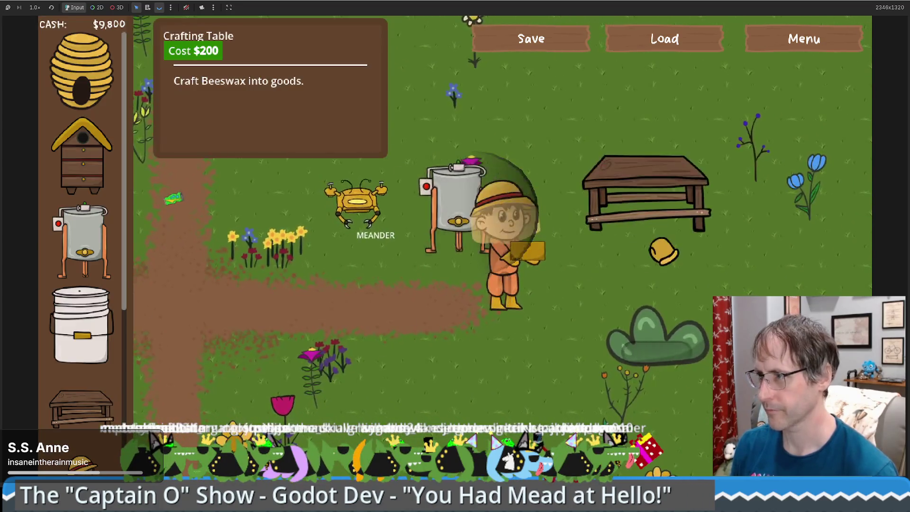
left_click(663, 256)
Load beeswax onto the crafting table and place a second honey extractor beside the beekeeper
left_click(691, 318)
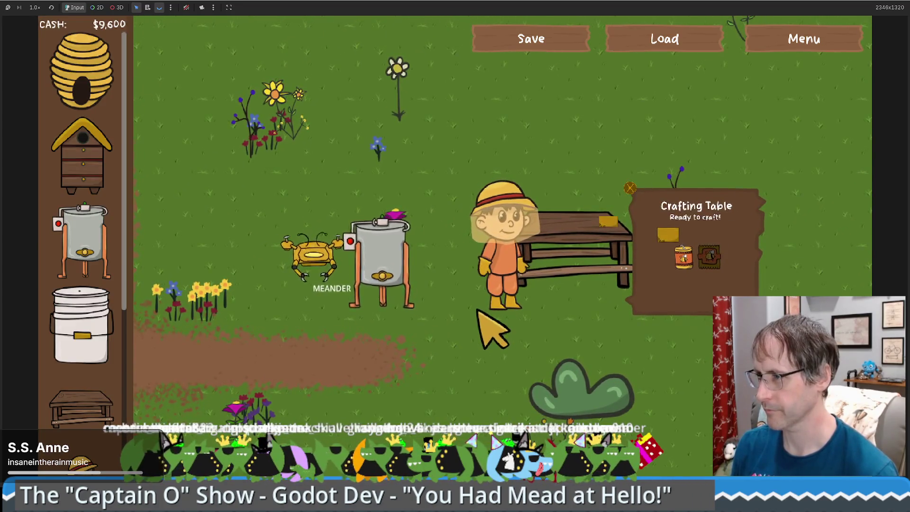
left_click(407, 280)
left_click(620, 279)
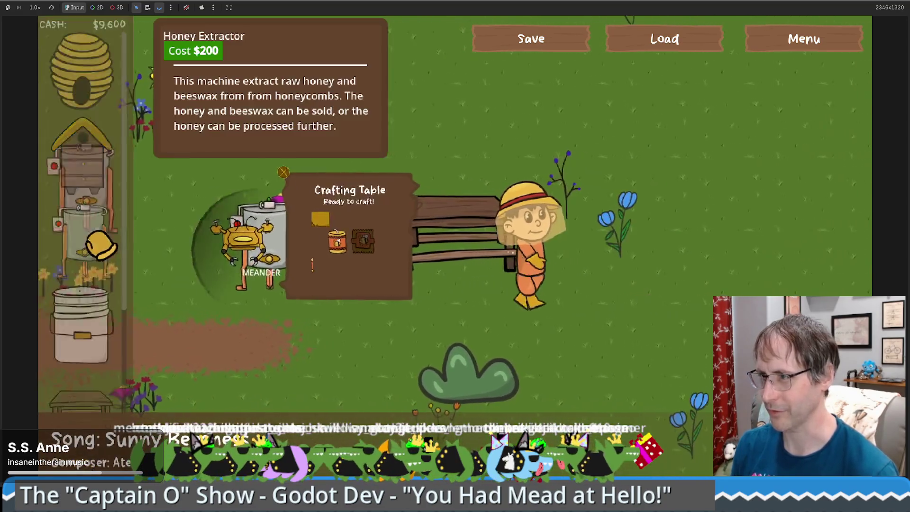
left_click(81, 242)
left_click(583, 265)
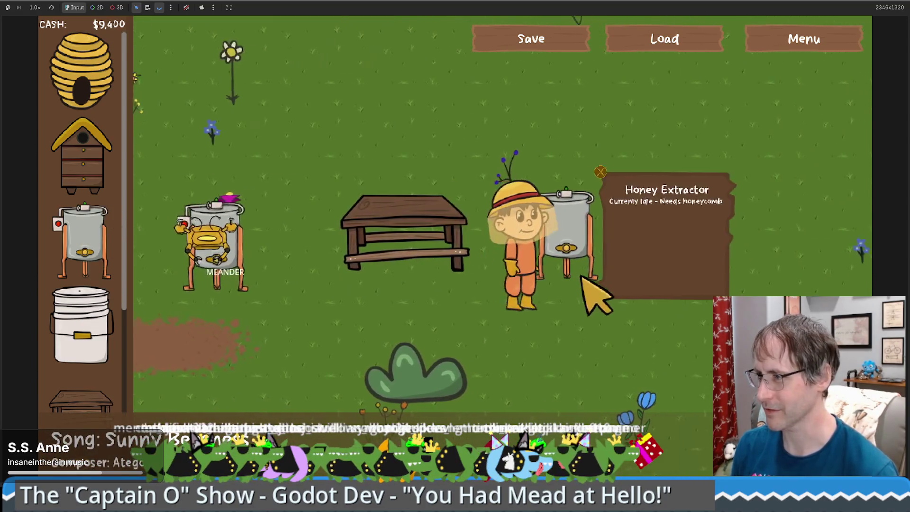
left_click(436, 275)
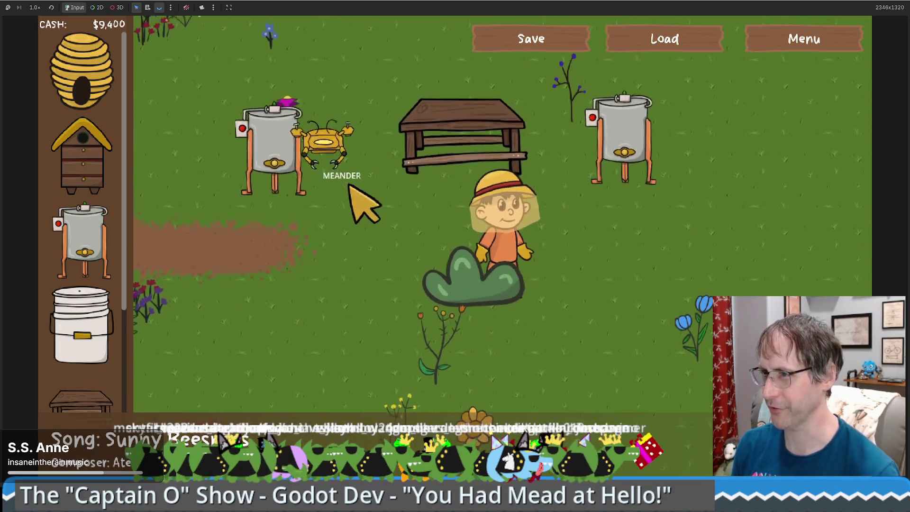
Walk the beekeeper to the crafting table and away until the line 284 breakpoint hits
left_click(464, 149)
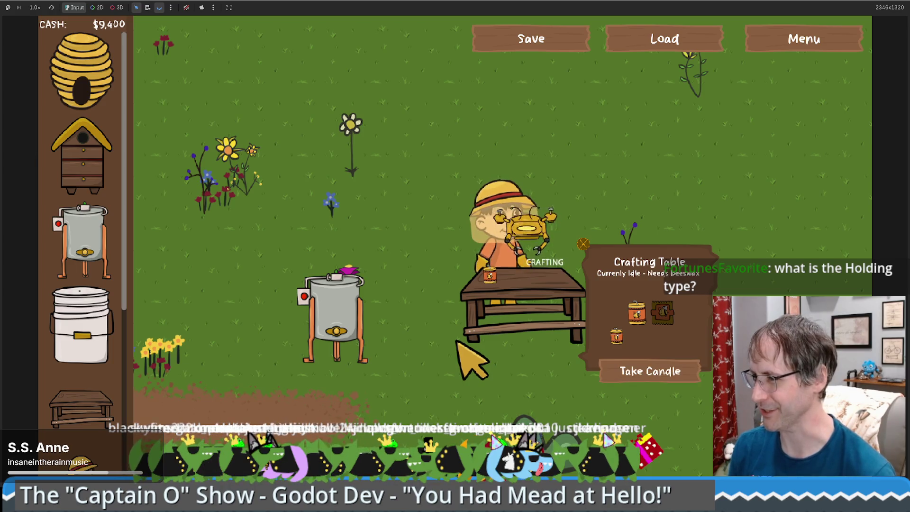
key("d")
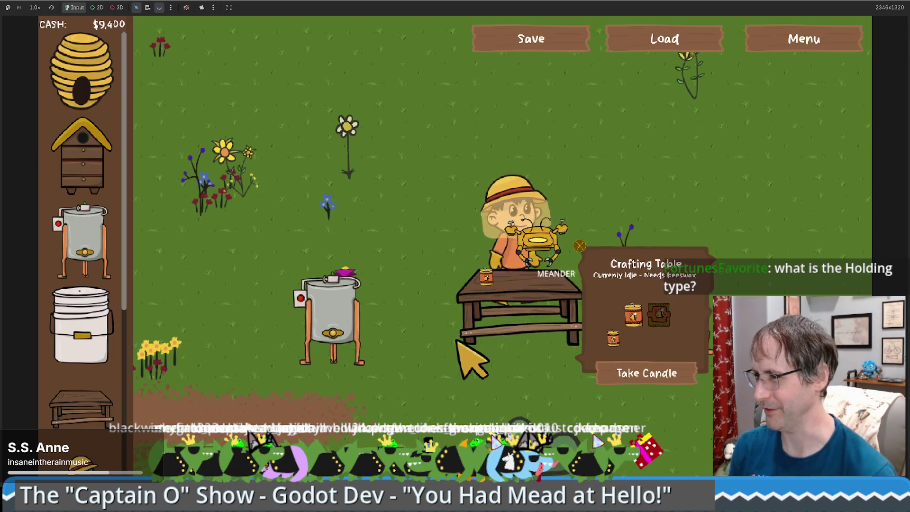
key("a")
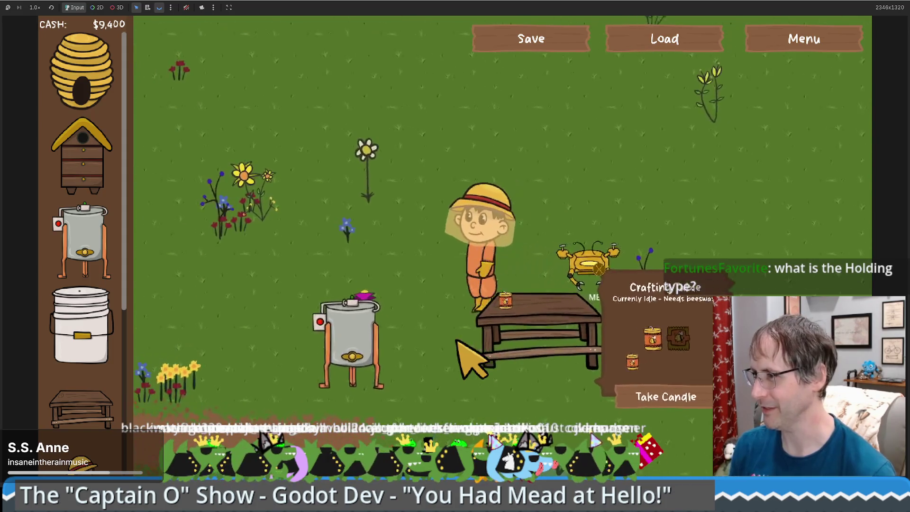
key("s")
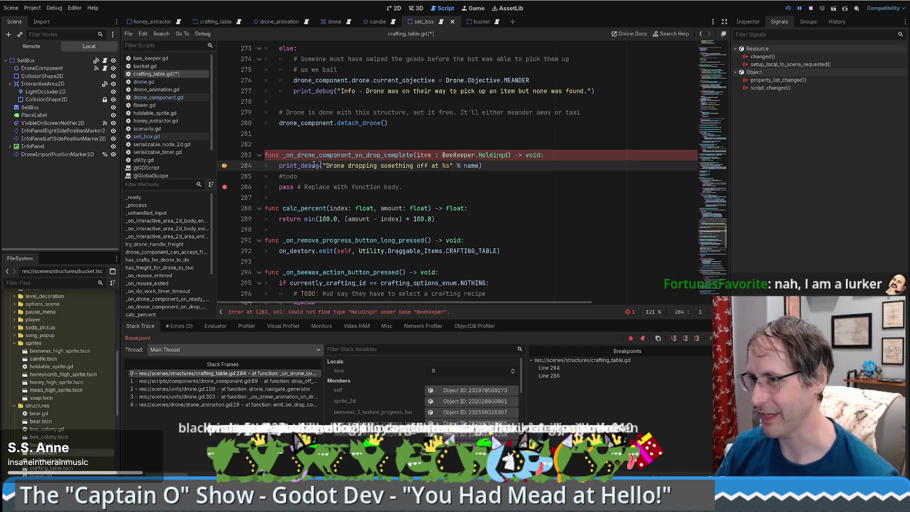
Fix 'Holdingd' to 'Holding' on line 283 and jump to the Holding enum in bee_keeper.gd
mouse_move(280, 155)
left_mouse_down()
mouse_move(386, 155)
mouse_move(388, 124)
mouse_move(511, 155)
left_mouse_up()
left_click(507, 154)
key("BackSpace")
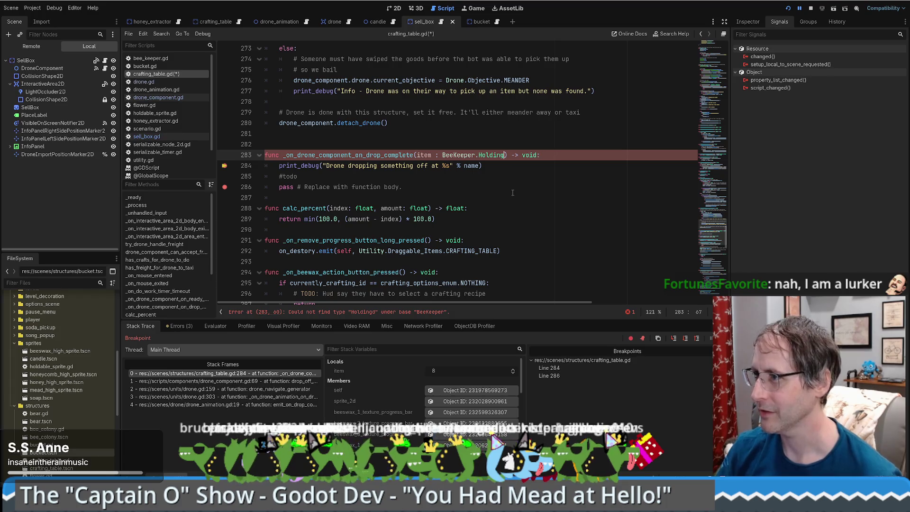
left_click(512, 197)
left_click(483, 157, "ctrl")
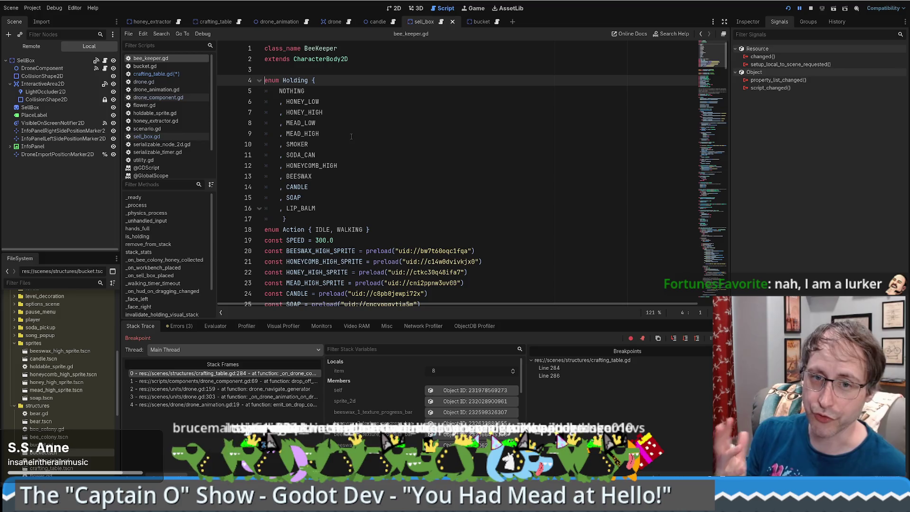
Walk through the Holding values NOTHING, HONEY_HIGH, MEAD_HIGH, SODA_CAN, HONEYCOMB_HIGH, BEESWAX and SOAP
left_click_drag(327, 209, 278, 91)
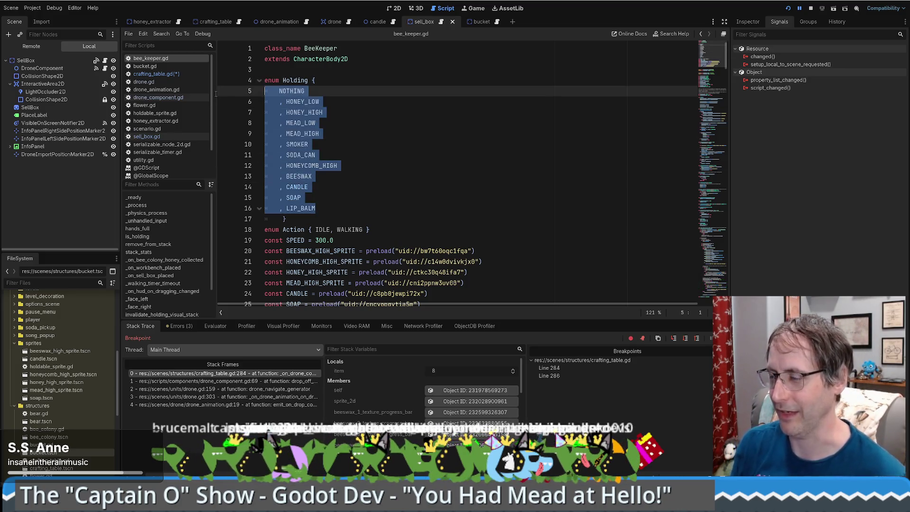
left_click(366, 110)
left_click(294, 91)
left_click(294, 112)
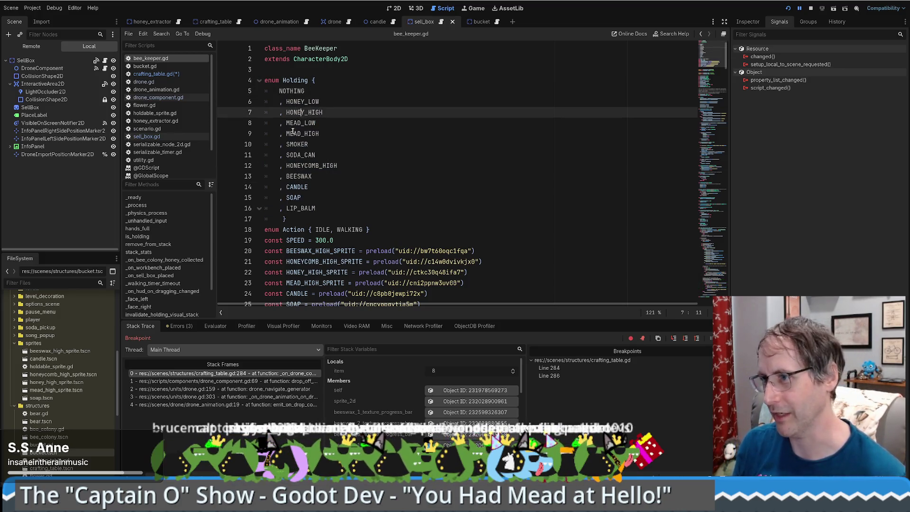
left_click(296, 134)
double_click(298, 155)
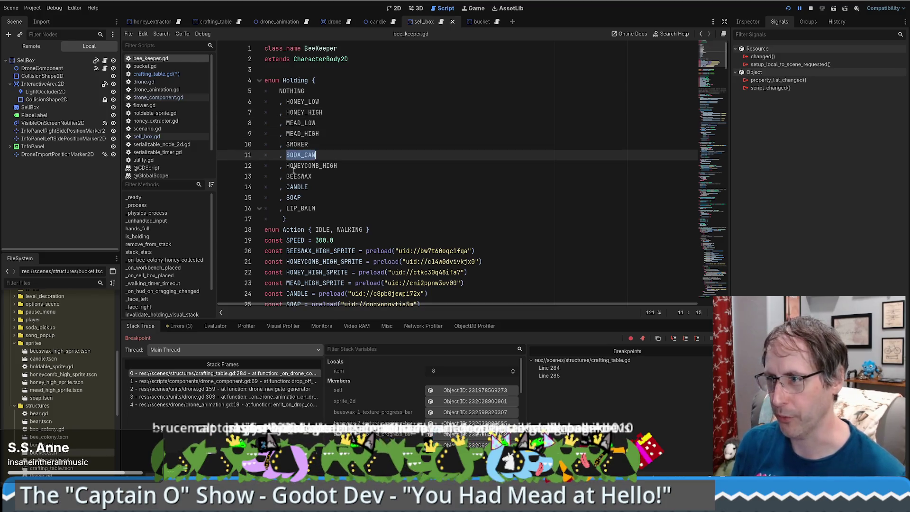
left_click(303, 167)
left_click(301, 176)
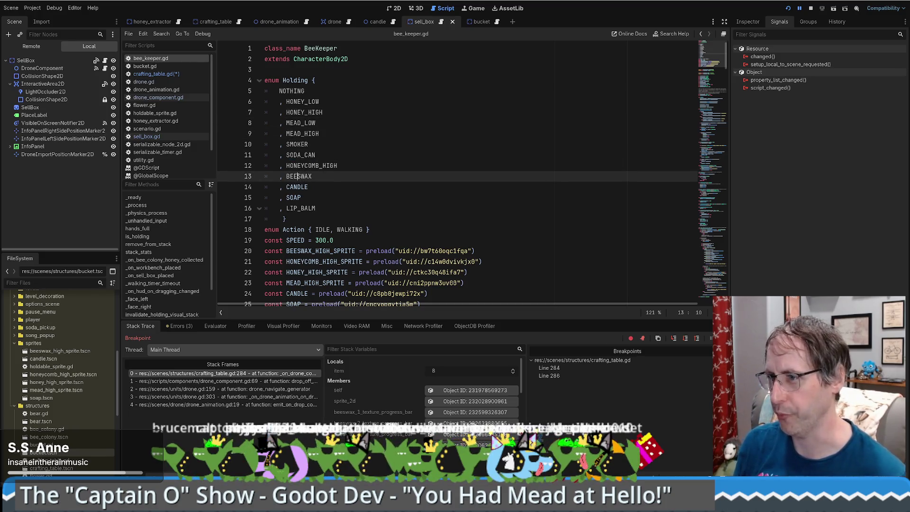
left_click(294, 199)
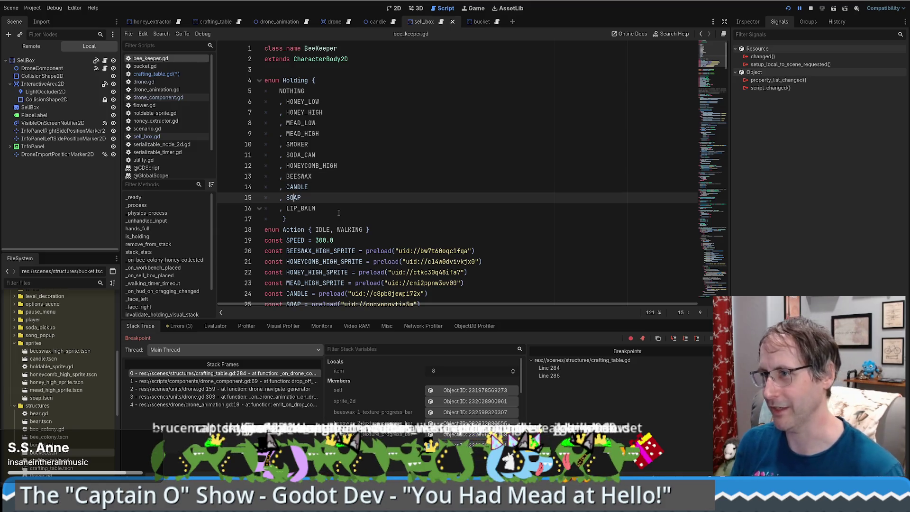
Return from the Holding enum to crafting_table.gd's drop-off callback at line 283
left_click(305, 80)
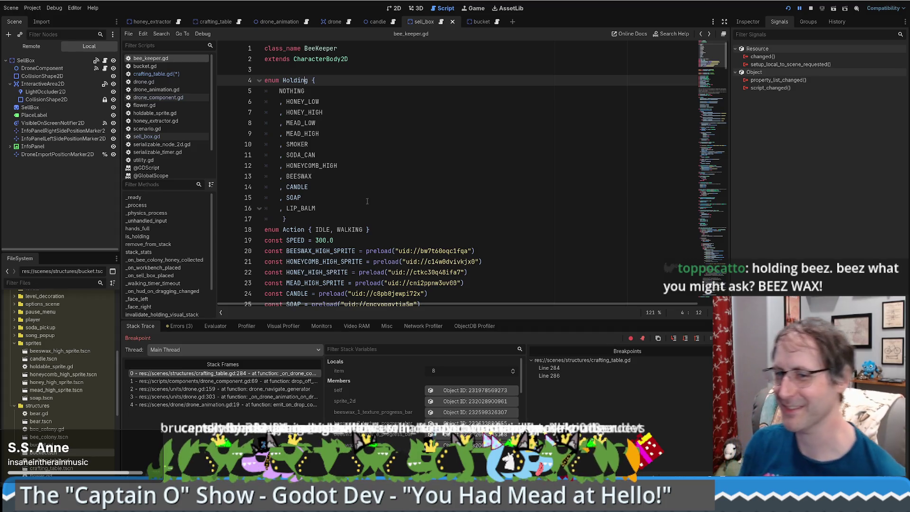
key("Home")
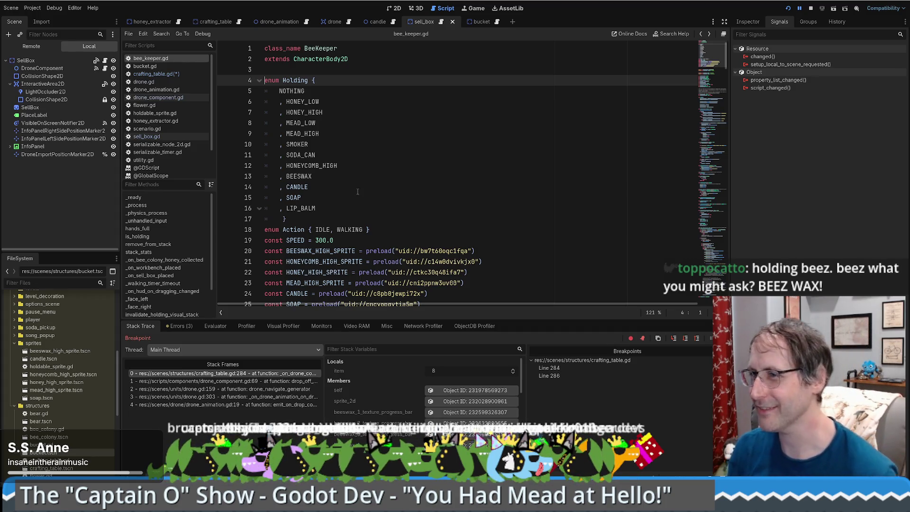
scroll(357, 191, "down", 2)
scroll(357, 191, "up", 2)
key("alt+Left")
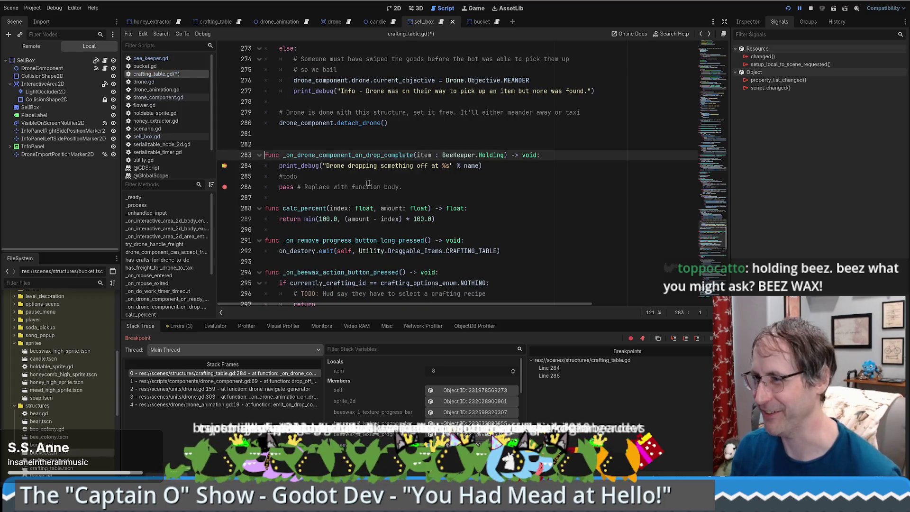
Remove the line 284 breakpoint and resume the game so it pauses at line 286
left_click(225, 166)
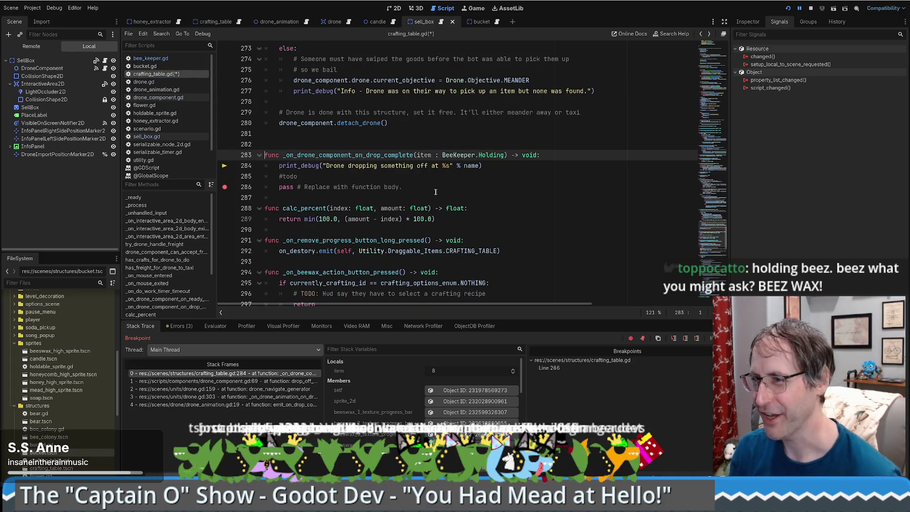
left_click(519, 174)
left_click(514, 165)
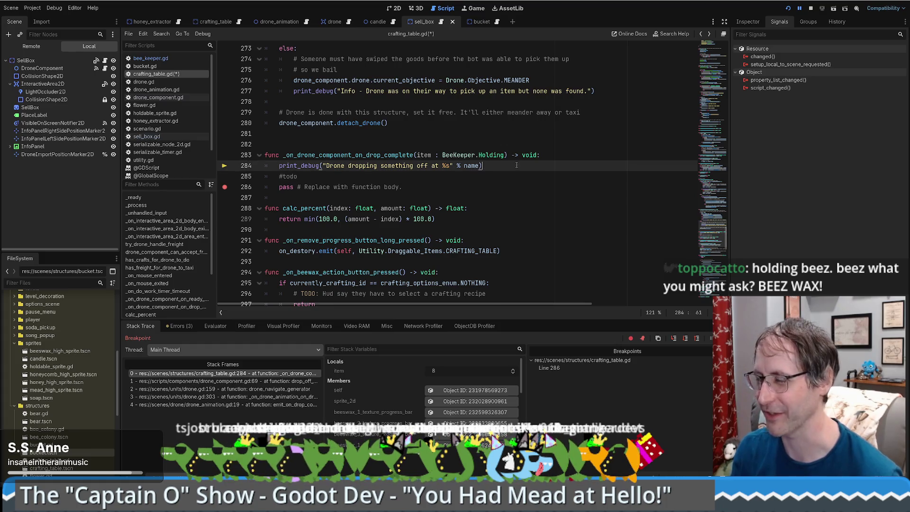
key("F12")
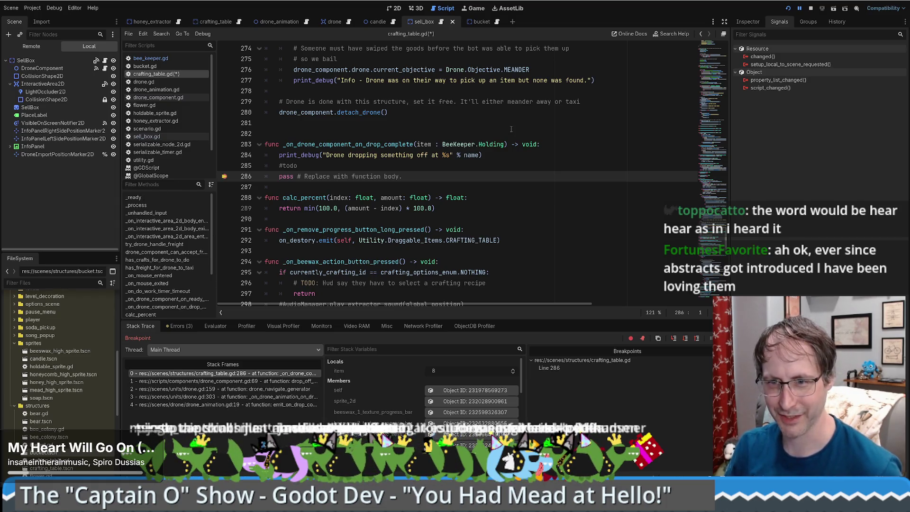
Look over lines 286–288 of the drop-off callback, then resume the game from the breakpoint
left_click(505, 197)
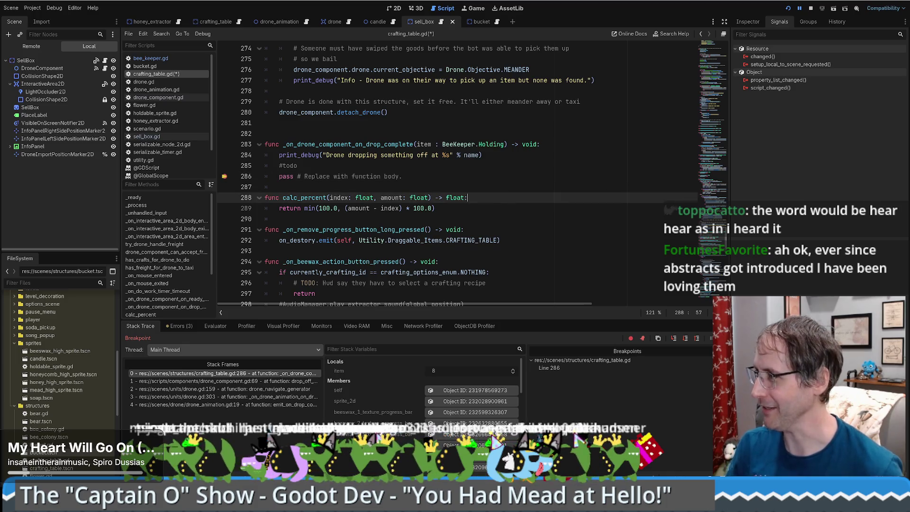
left_click(589, 177)
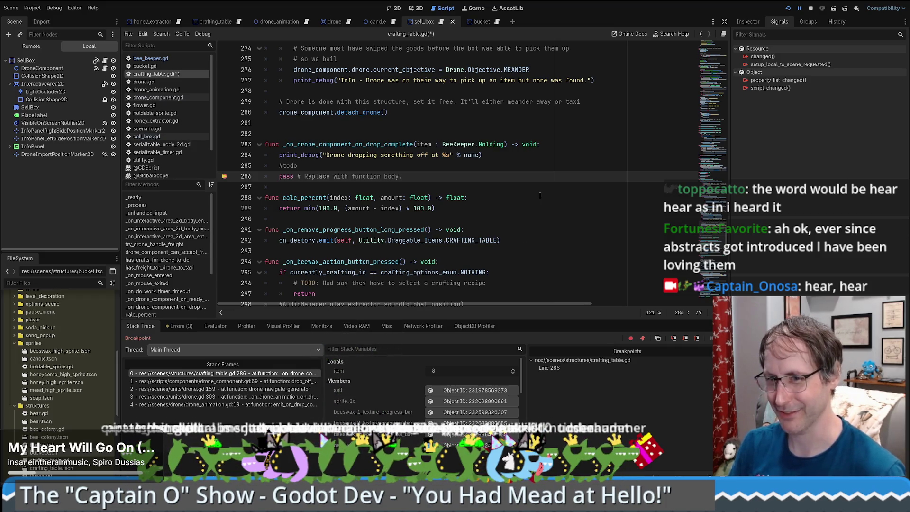
left_click(509, 196)
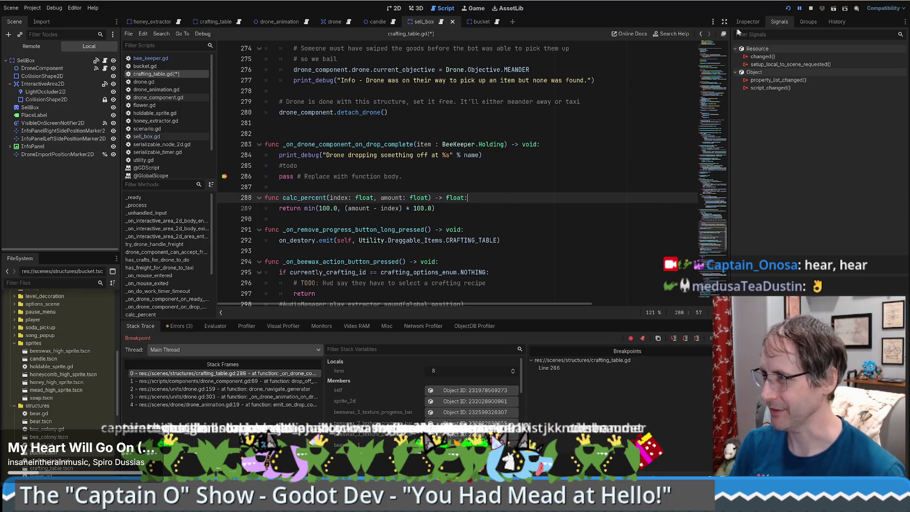
key("F12")
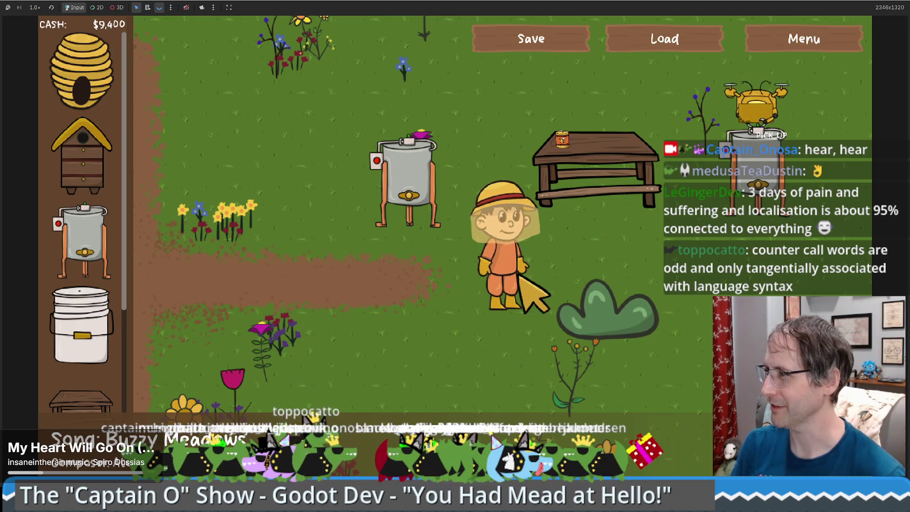
Continue past the breakpoint, walk the beekeeper right then up-left, and switch to Chrome
key("d")
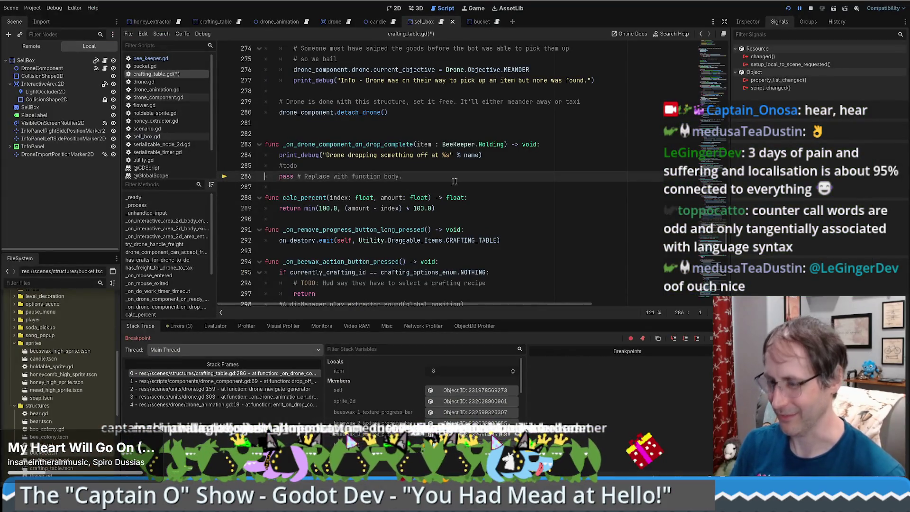
key("F12")
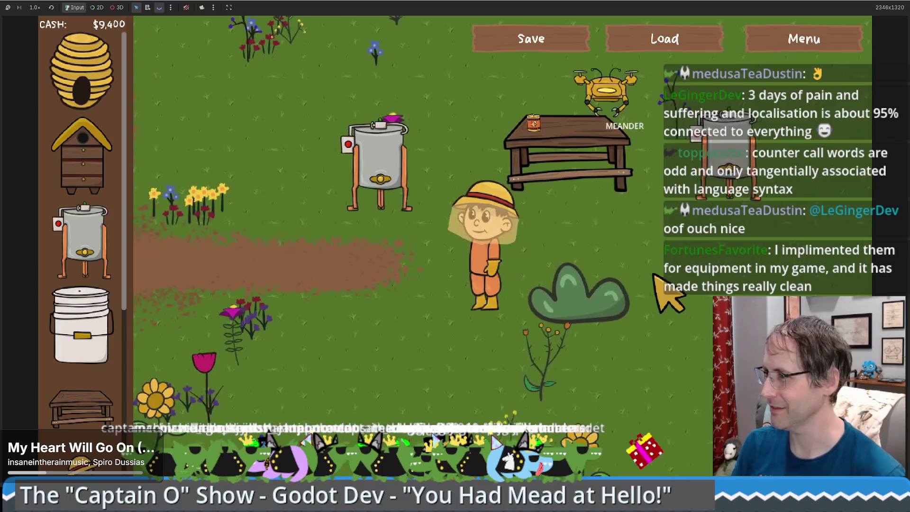
key("d")
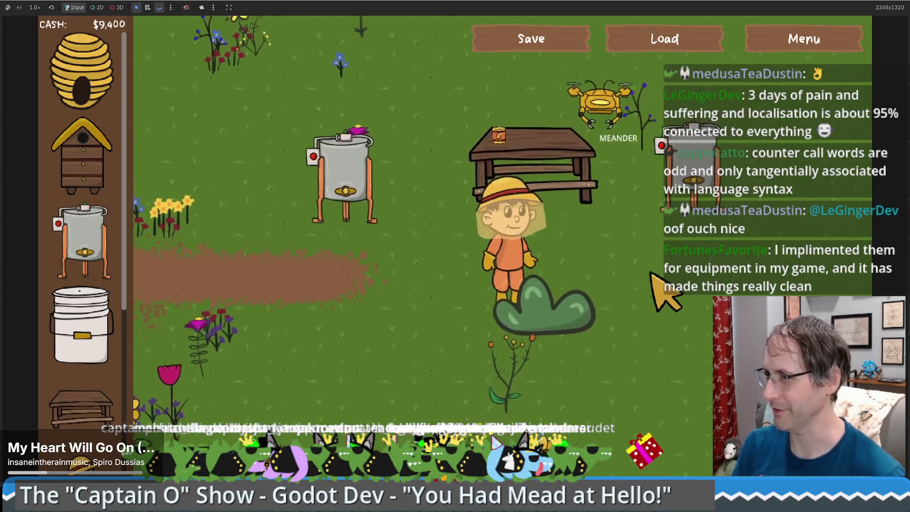
key("a")
key("w")
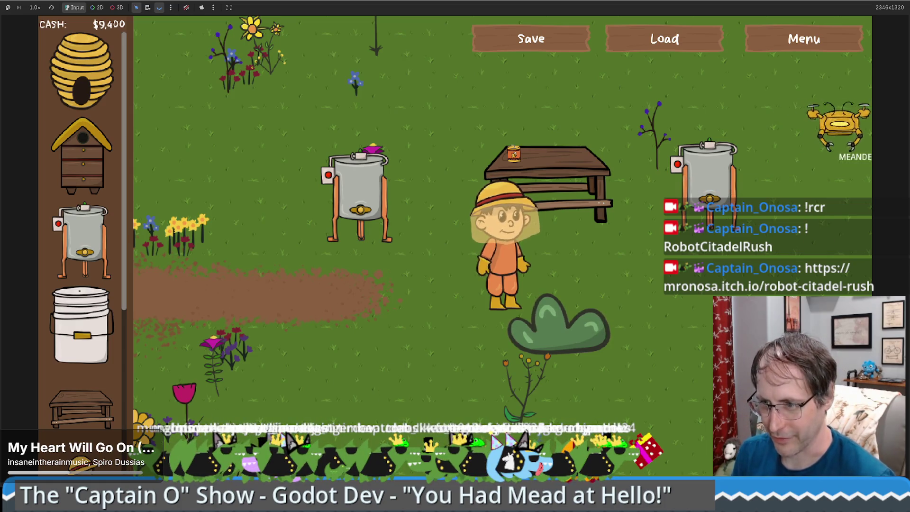
key("alt+Tab")
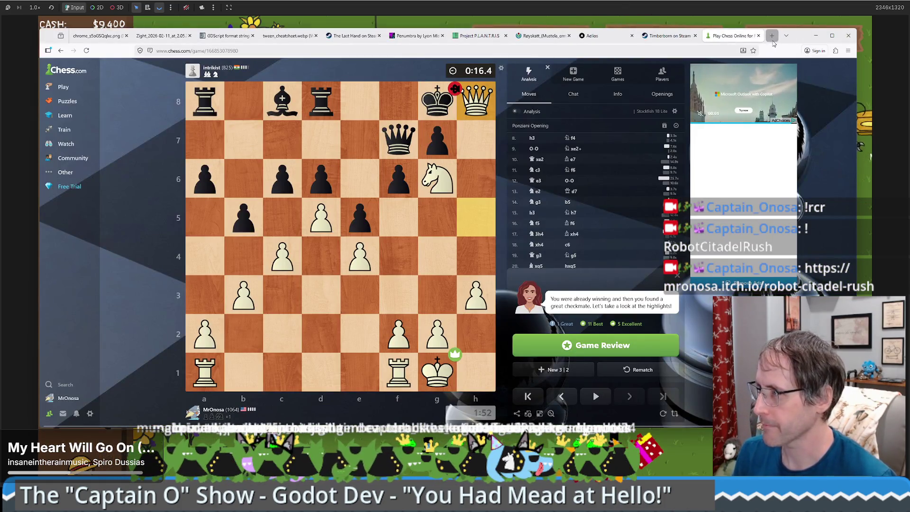
Open resources/equipment.gd in the github.com/MrOnosa/robot-citadel-rush repository in a new tab
left_click(771, 35)
type("github.com/MrOnosa/robot-citadel-rush")
key("Return")
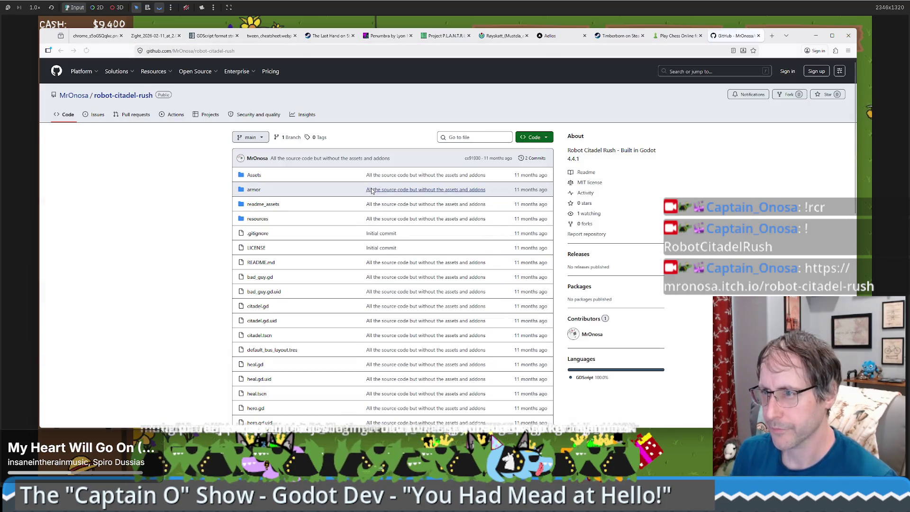
left_click(256, 220)
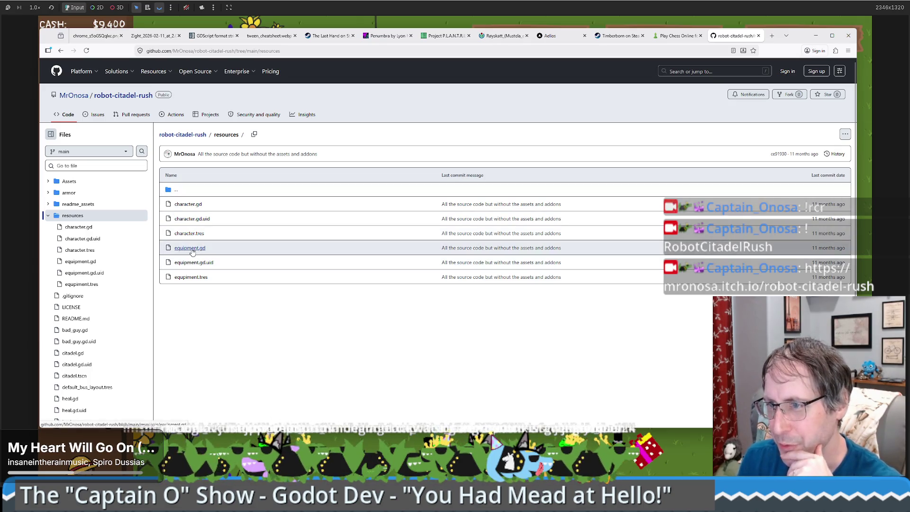
left_click(189, 248)
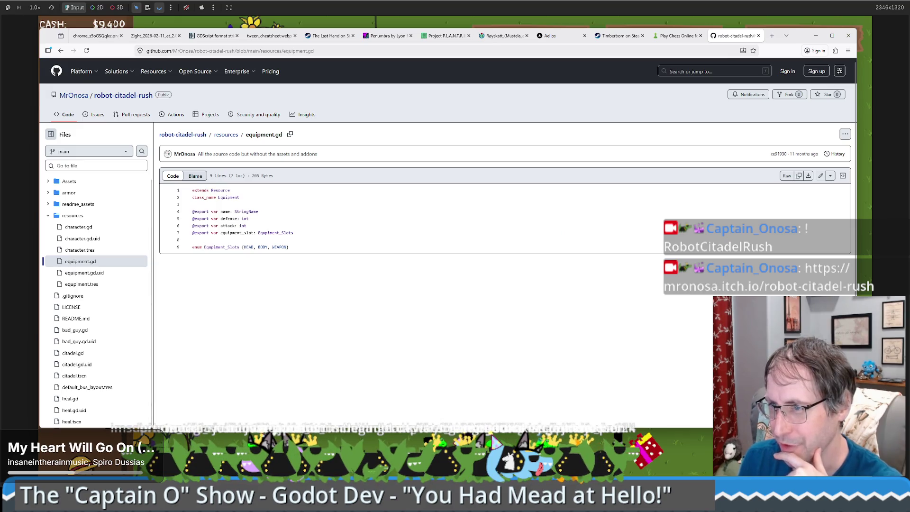
Highlight the four exported variable lines, go back to the repository front page, and minimize the browser
left_click_drag(193, 211, 293, 233)
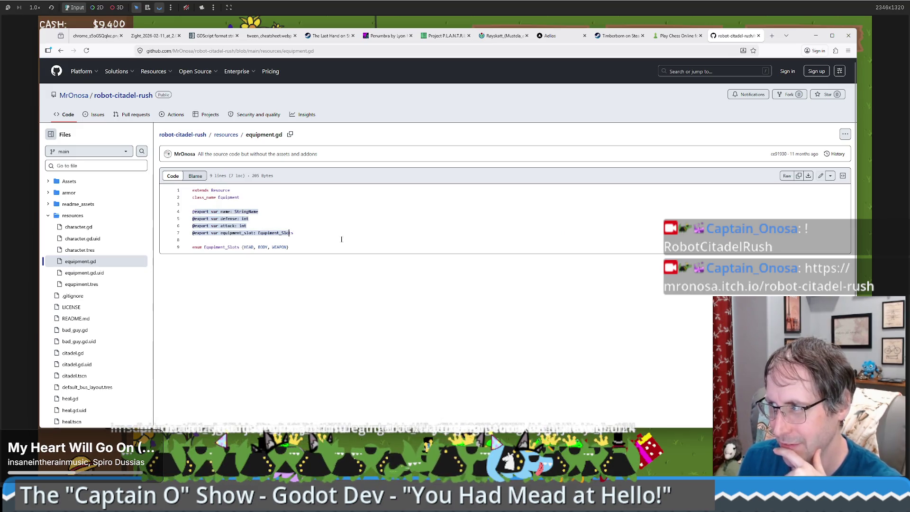
left_click(312, 248)
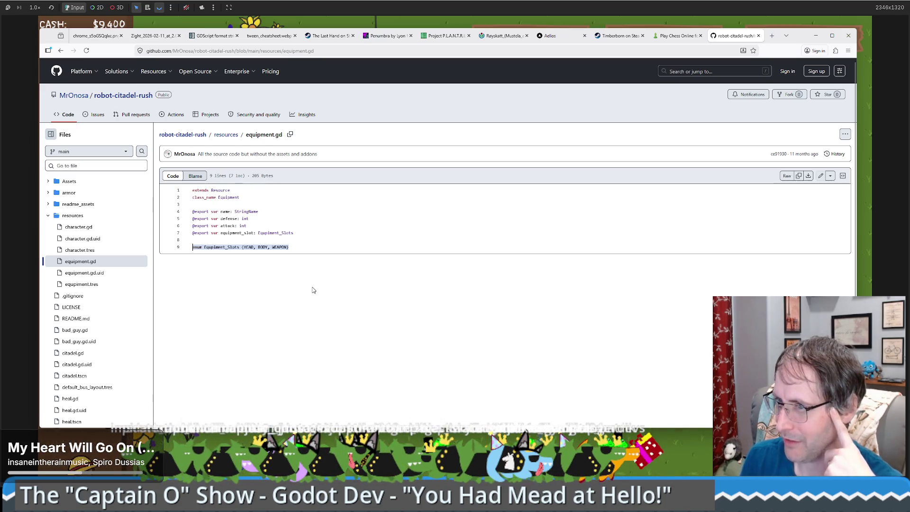
key("alt+Left")
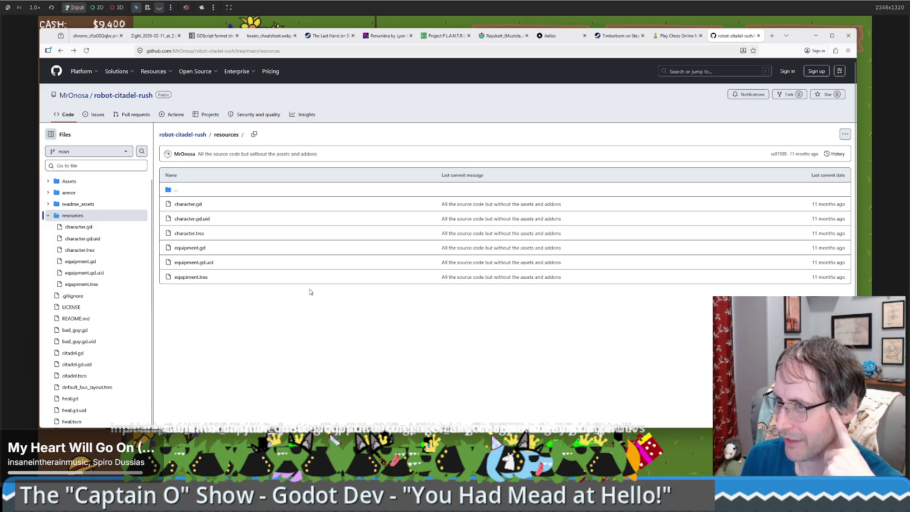
key("alt+Left")
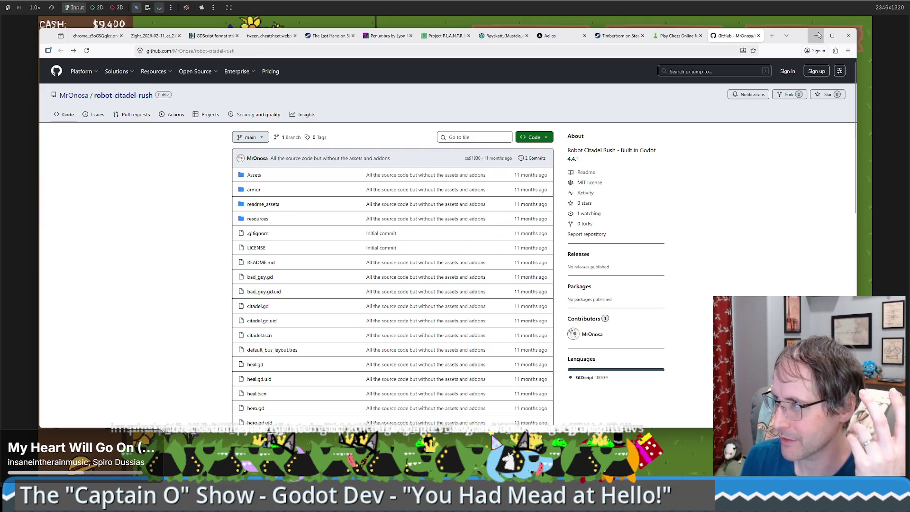
left_click(815, 35)
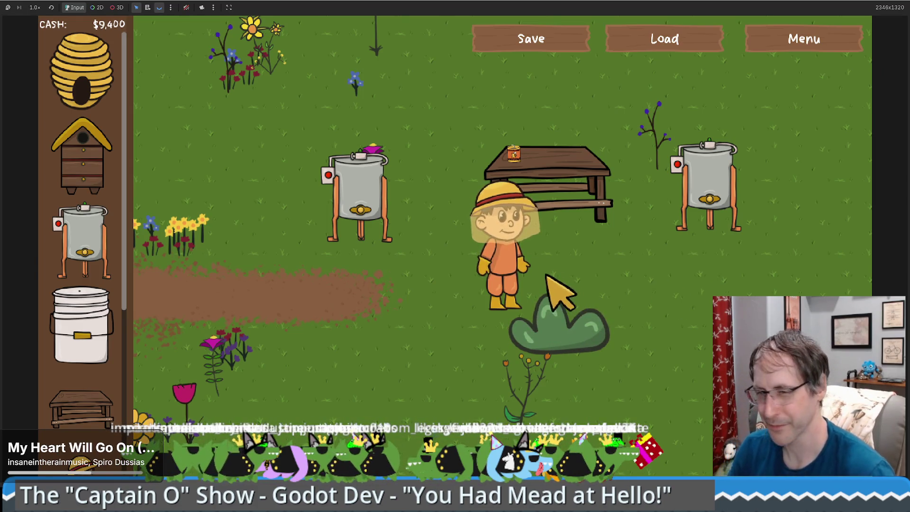
Walk the beekeeper to the Products for Sale crate and sell the candle, reaching $9,505
key("w")
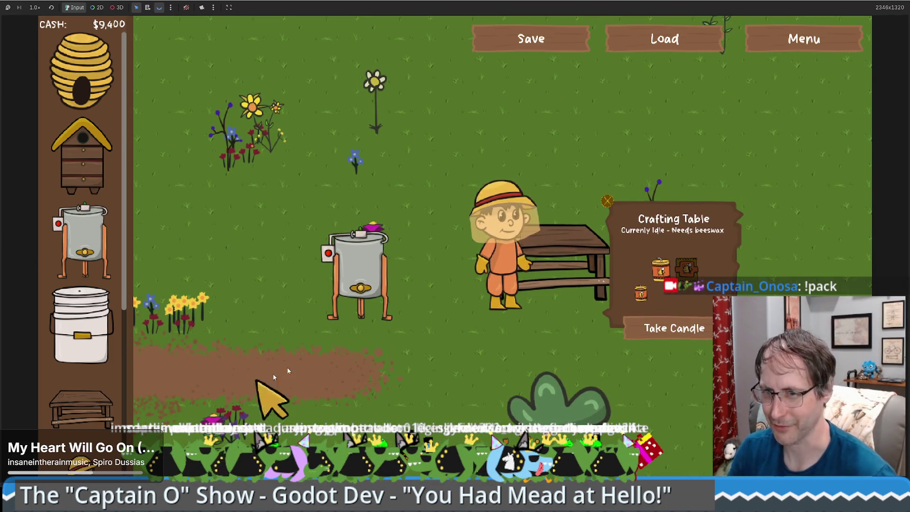
key("a")
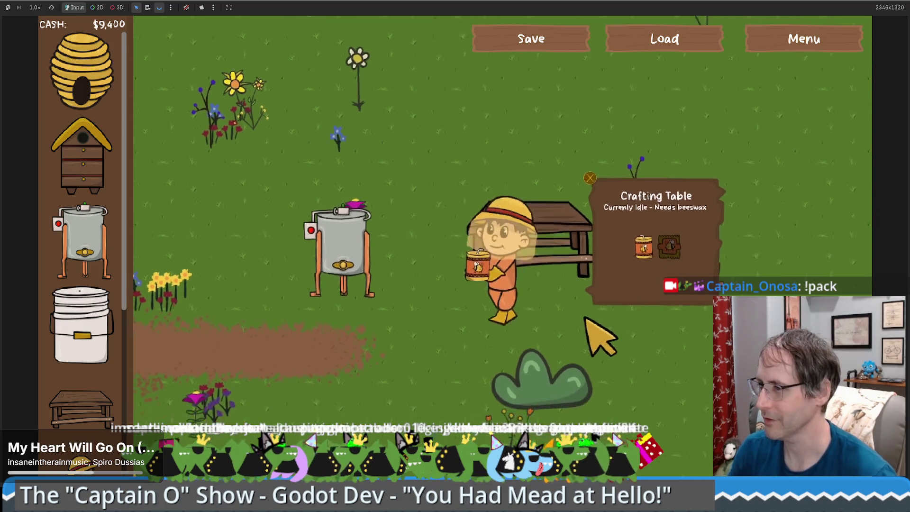
key("a")
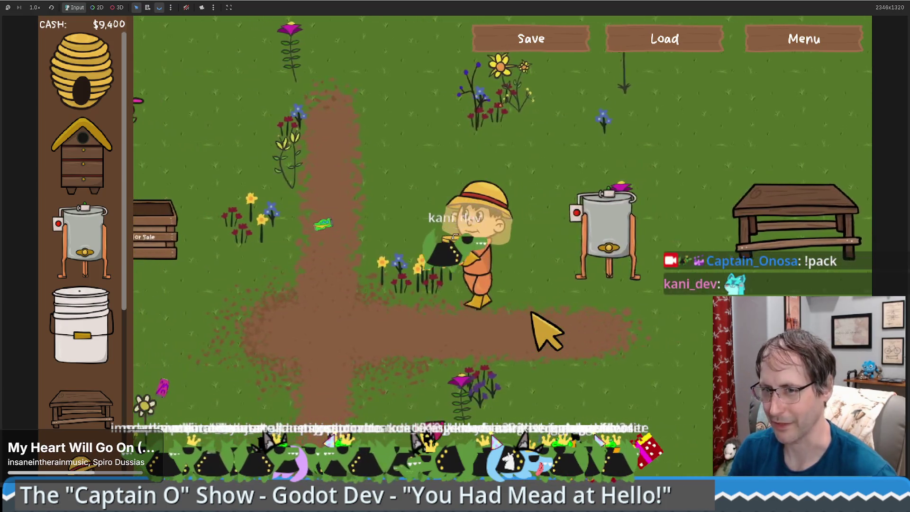
key("a")
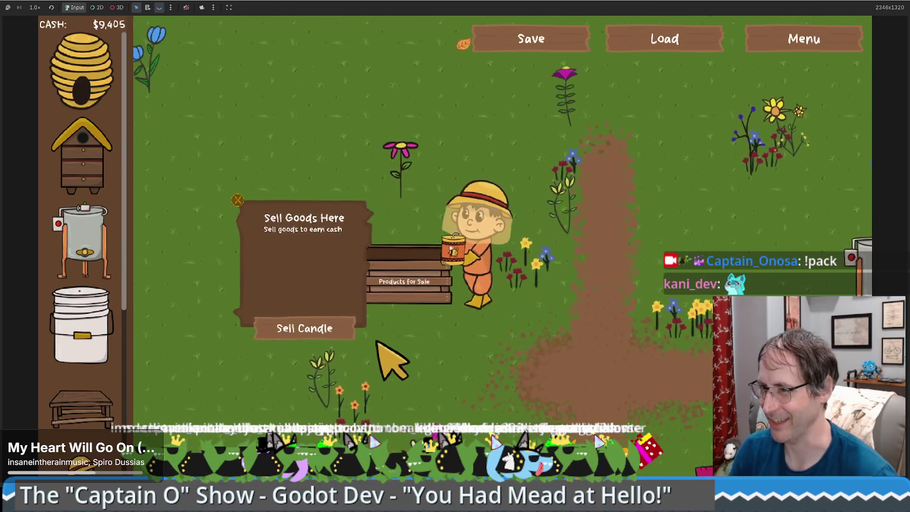
left_click(342, 332)
key("s")
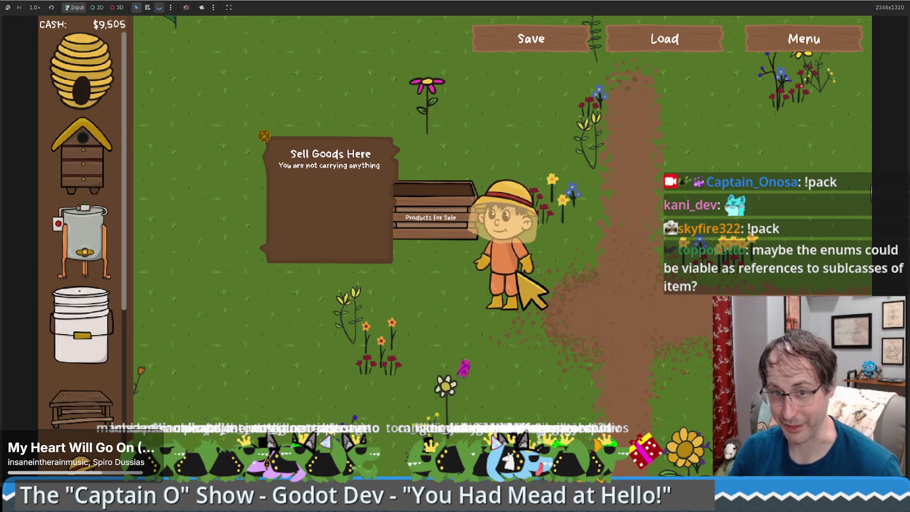
Switch to seg.gd in the script editor and highlight the commented cheermote lines 818–820
key("alt+Tab")
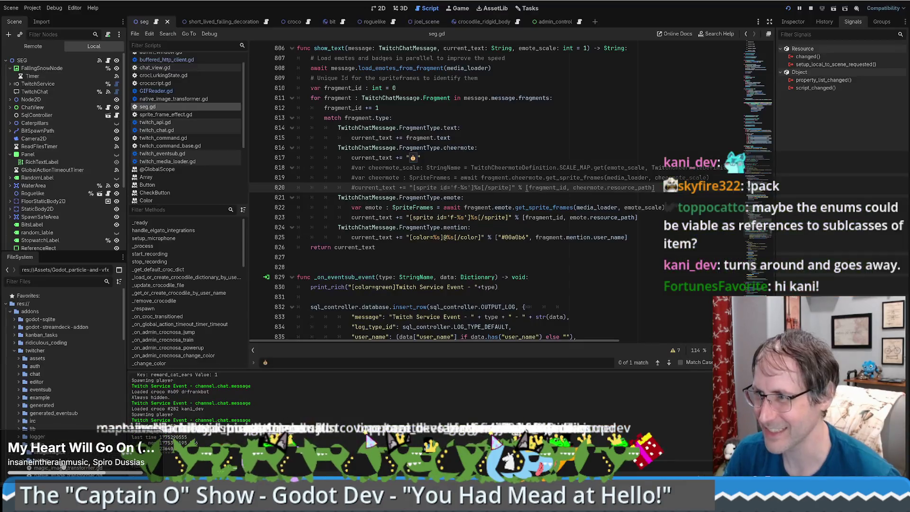
left_click_drag(368, 167, 410, 187)
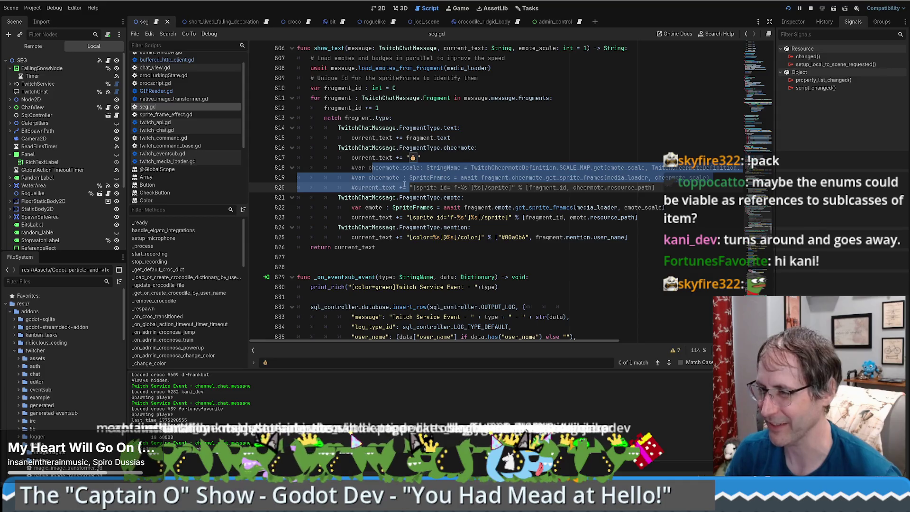
left_click(403, 186)
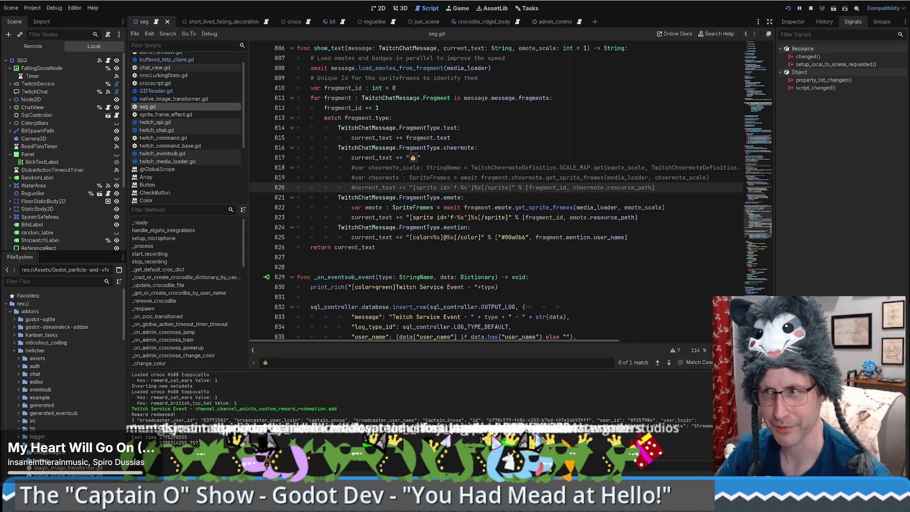
Bring up the running bee game and close its window
left_click(573, 286)
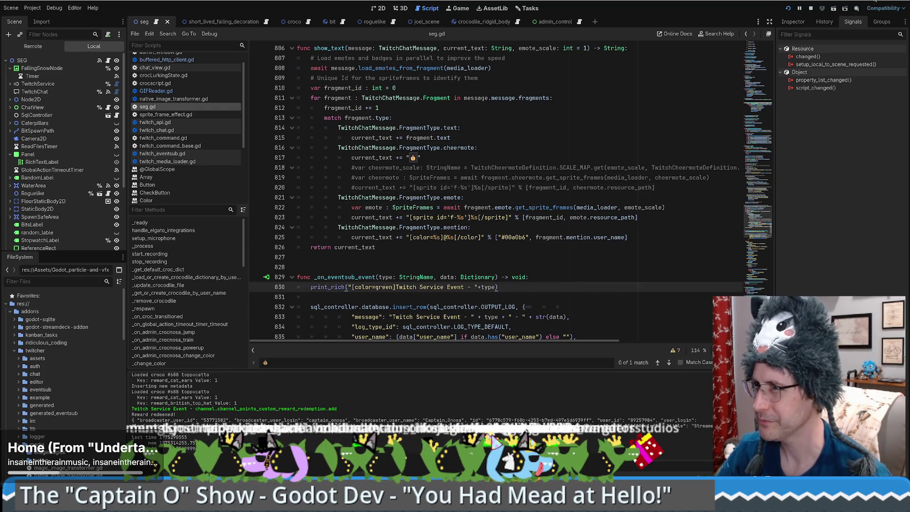
key("F5")
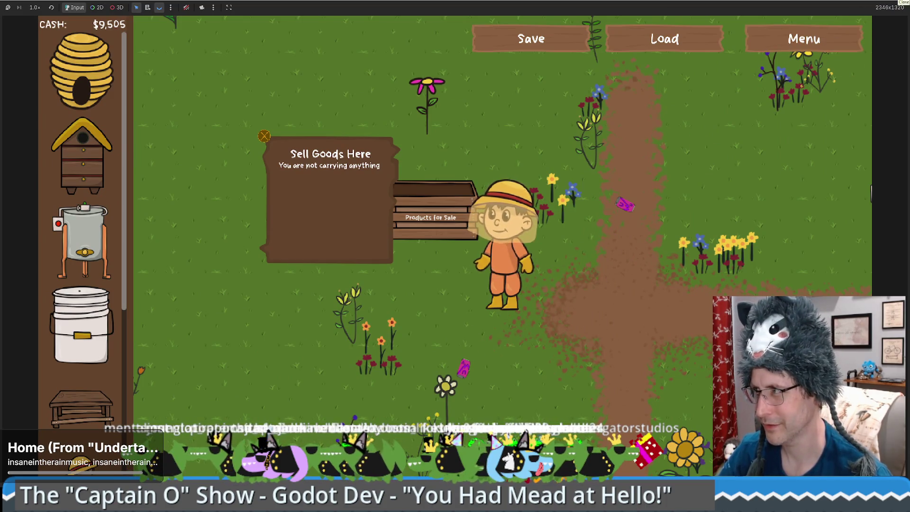
left_click(905, 2)
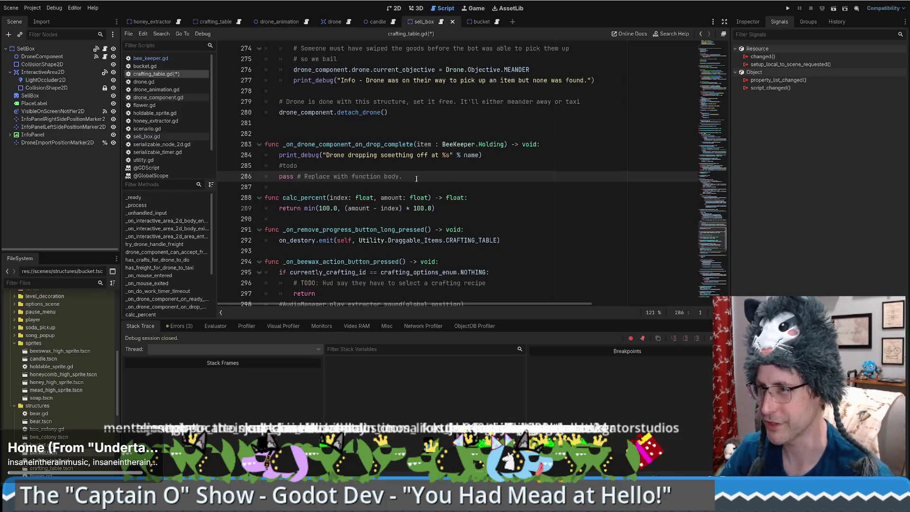
Review the todo comment in the crafting table's drop-off callback around line 286
scroll(416, 179, "up", 1)
double_click(289, 198)
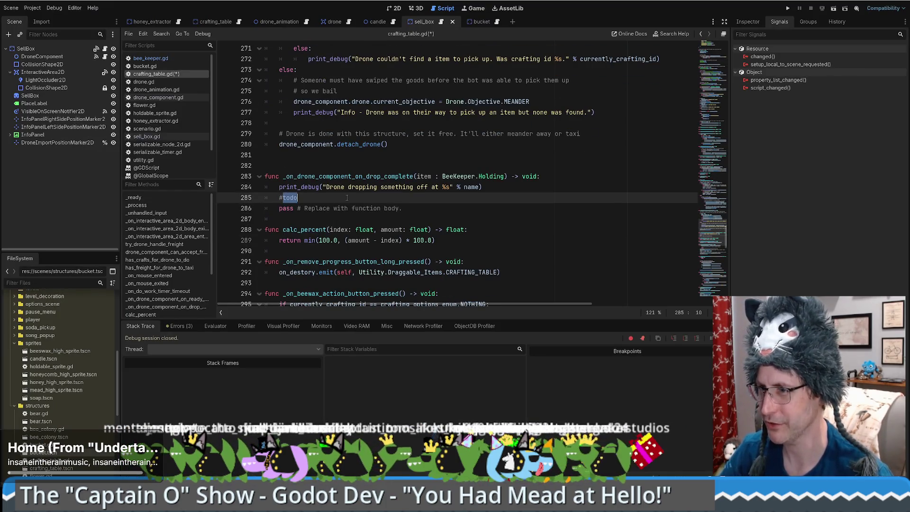
scroll(347, 198, "up", 2)
scroll(506, 231, "down", 3)
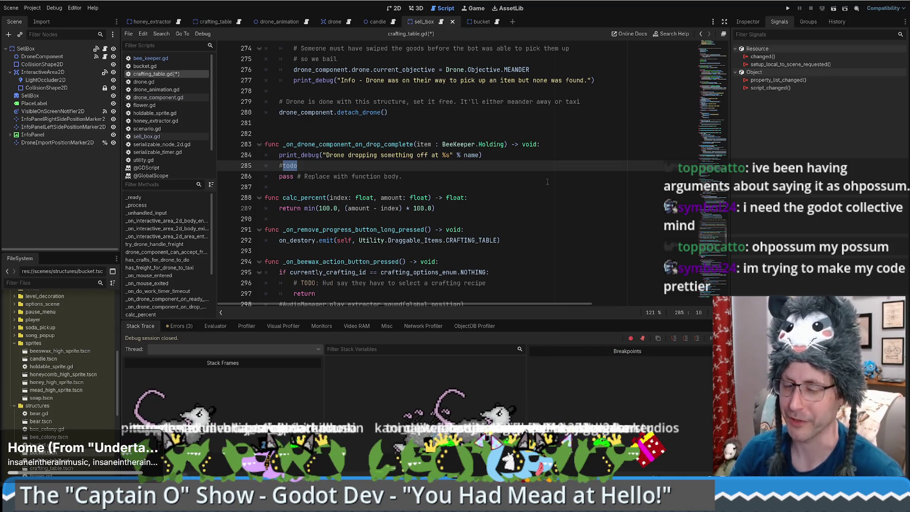
left_click(531, 176)
scroll(463, 207, "up", 2)
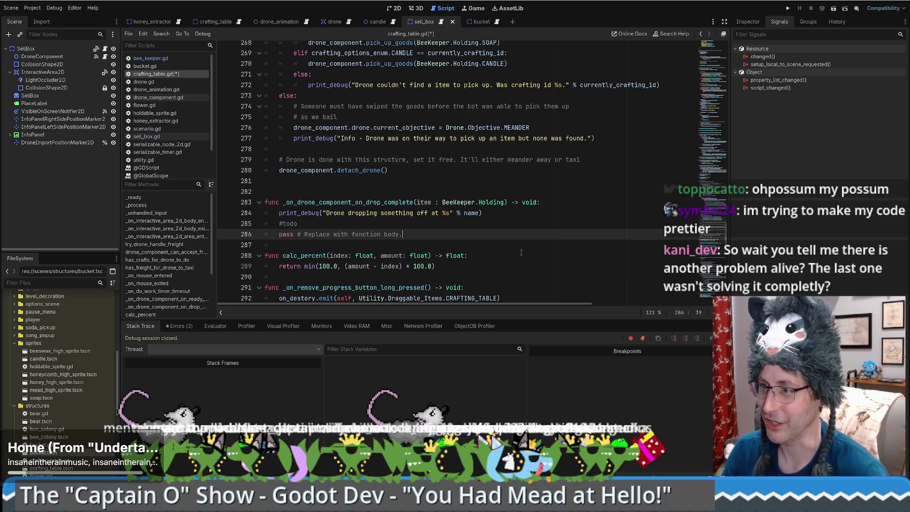
Undo and redo the function body edit, then switch to drone_component.gd
key("ctrl+z")
key("ctrl+shift+z")
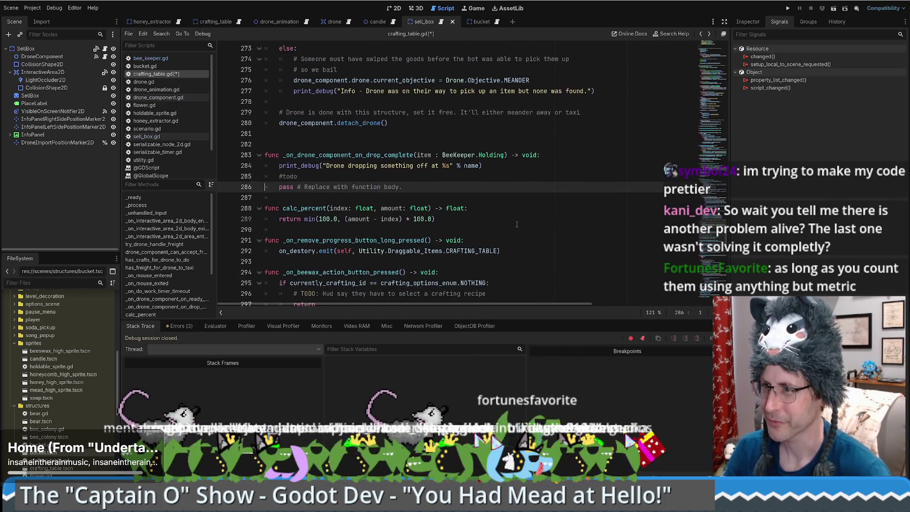
key("alt+Left")
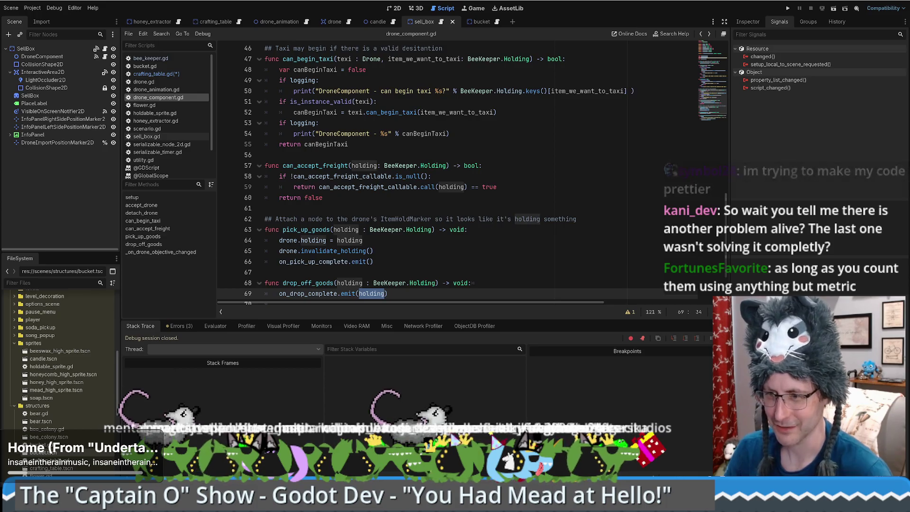
Uncomment cheermote lines 818–820 in seg.gd and check the get_sprite_frames call on line 819
left_click(101, 471)
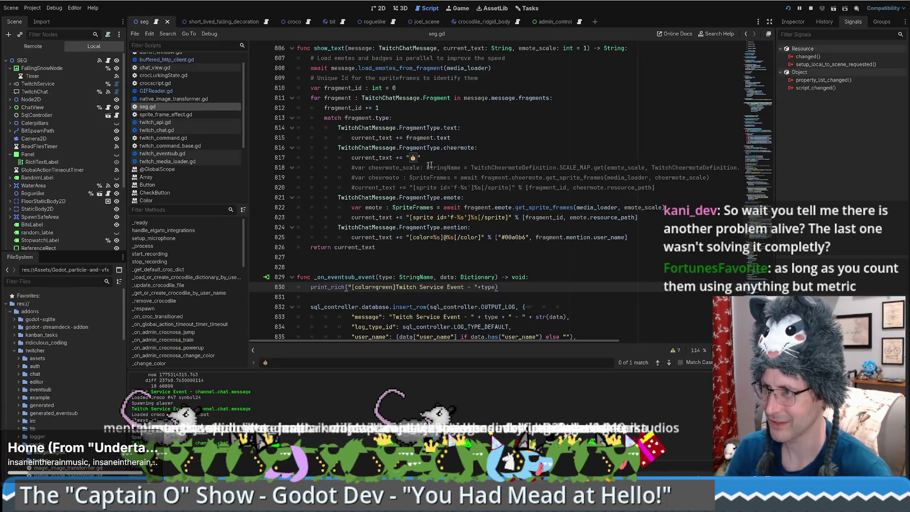
left_click_drag(347, 167, 397, 188)
key("ctrl+k")
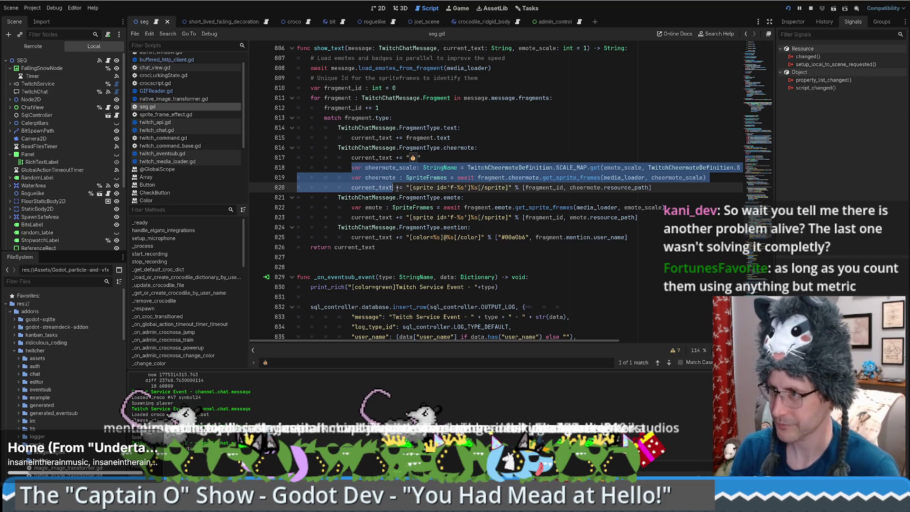
left_click(397, 188)
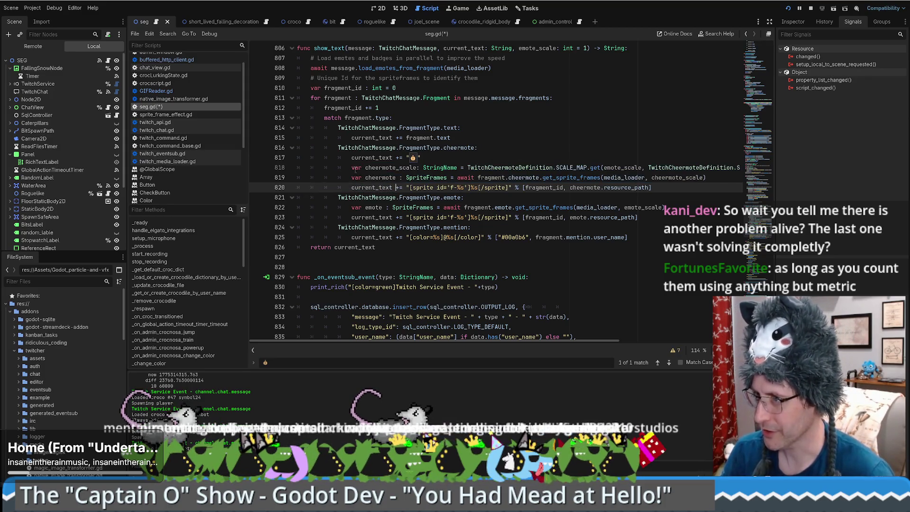
left_click_drag(355, 170, 696, 187)
left_click(696, 187)
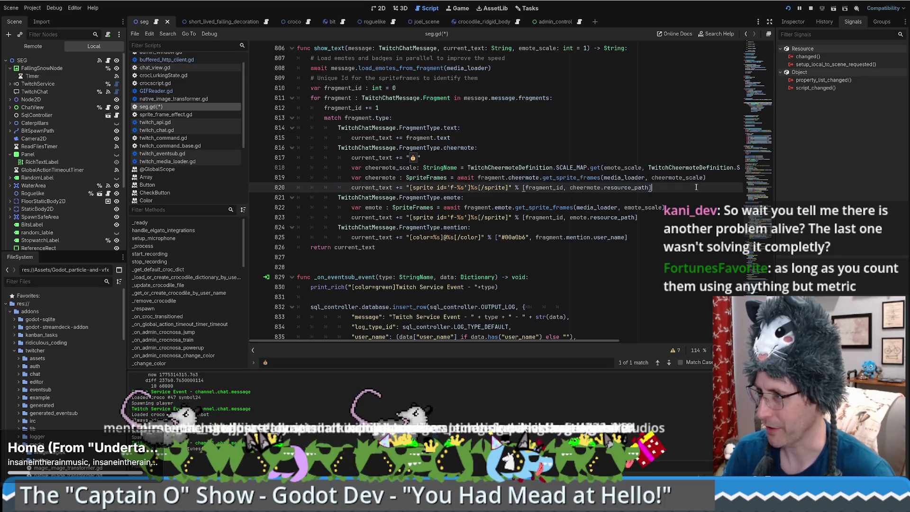
left_click_drag(478, 177, 602, 178)
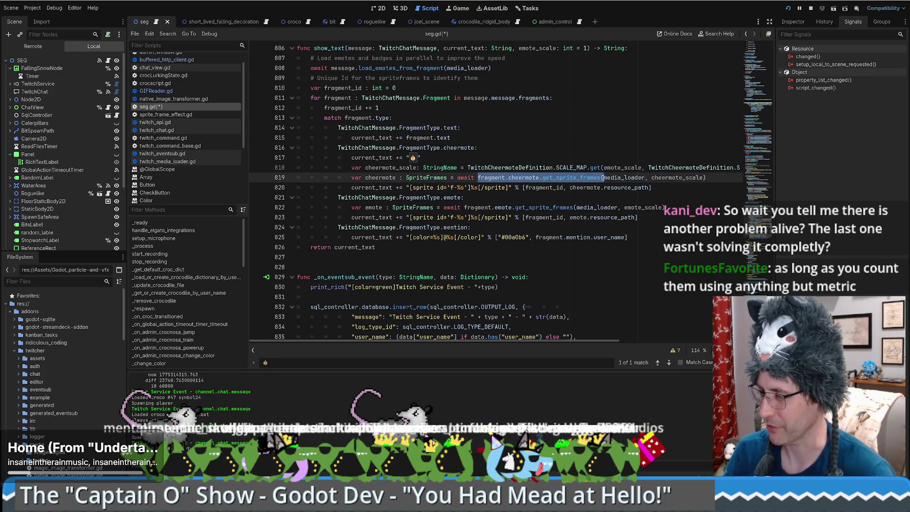
left_click(697, 179)
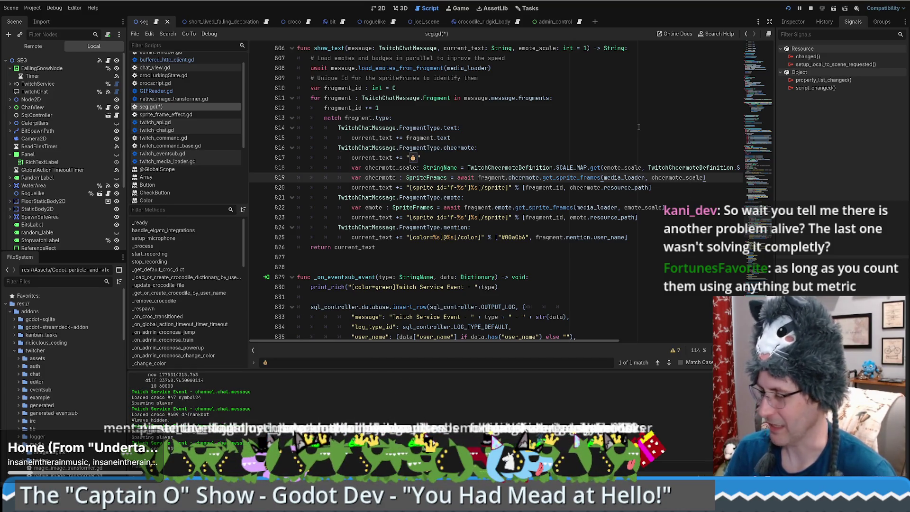
Stop the overlay and inspect TwitchService and its MediaLoader child in the Inspector
left_click(811, 9)
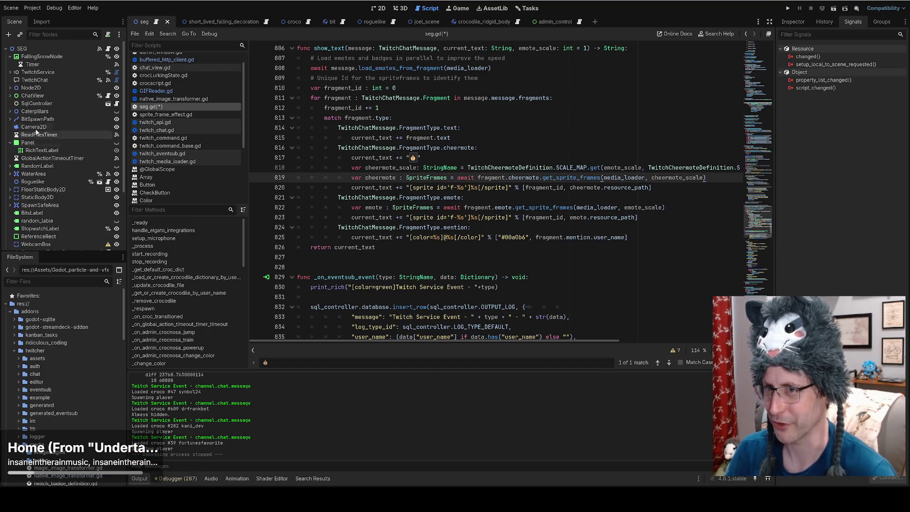
left_click(36, 72)
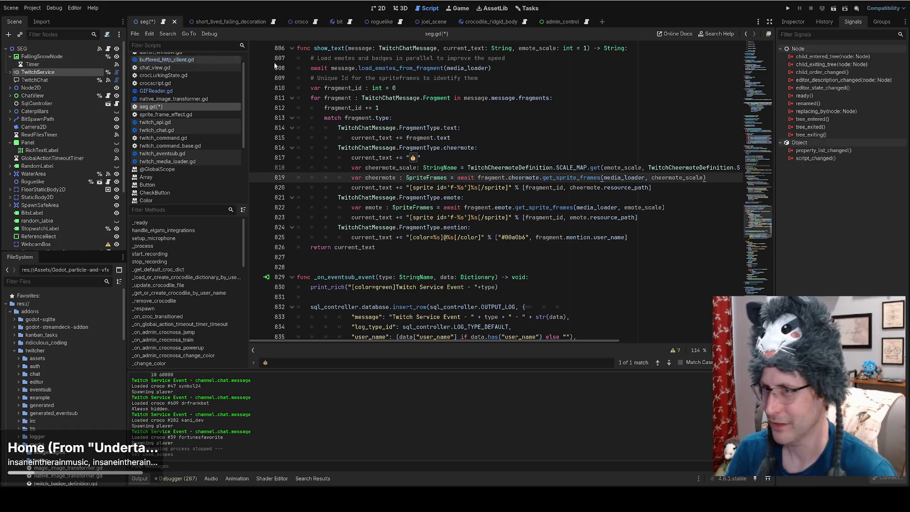
left_click(792, 22)
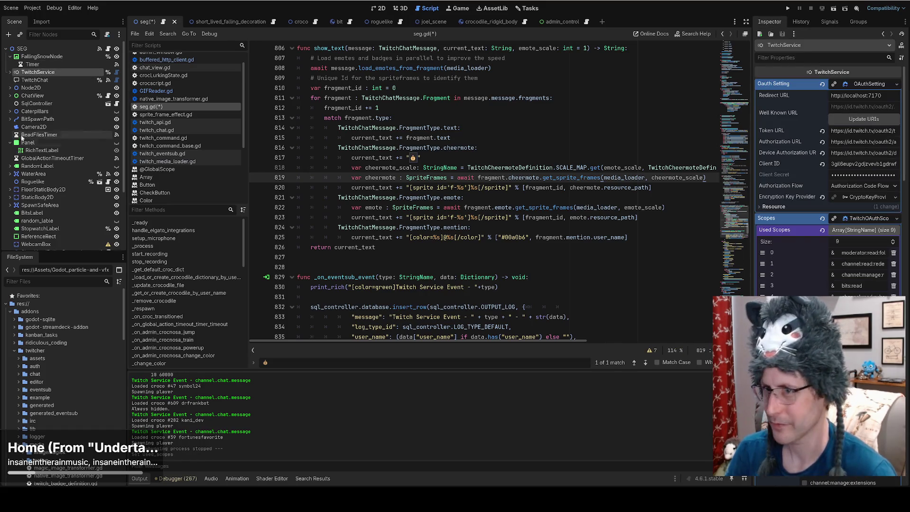
left_click(10, 72)
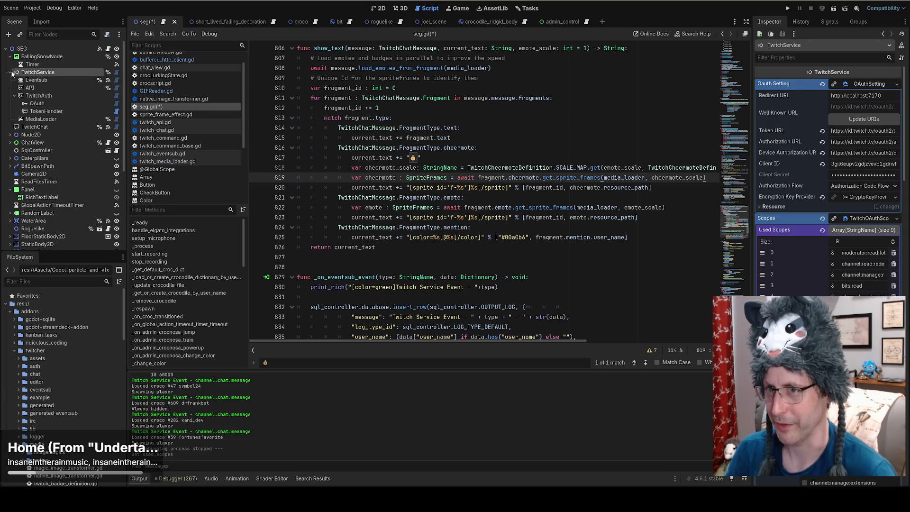
left_click(40, 119)
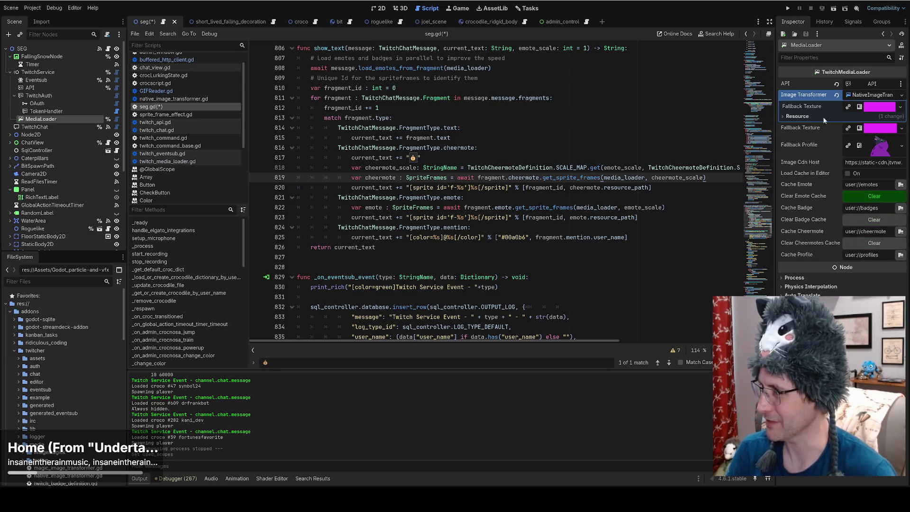
Relaunch the overlay project and bring the code editor back in front of the game
left_click(790, 9)
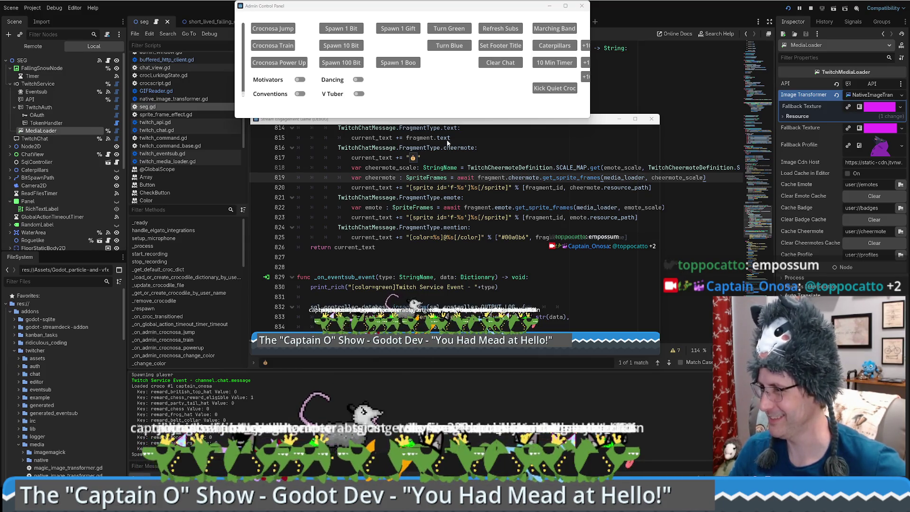
left_click(619, 119)
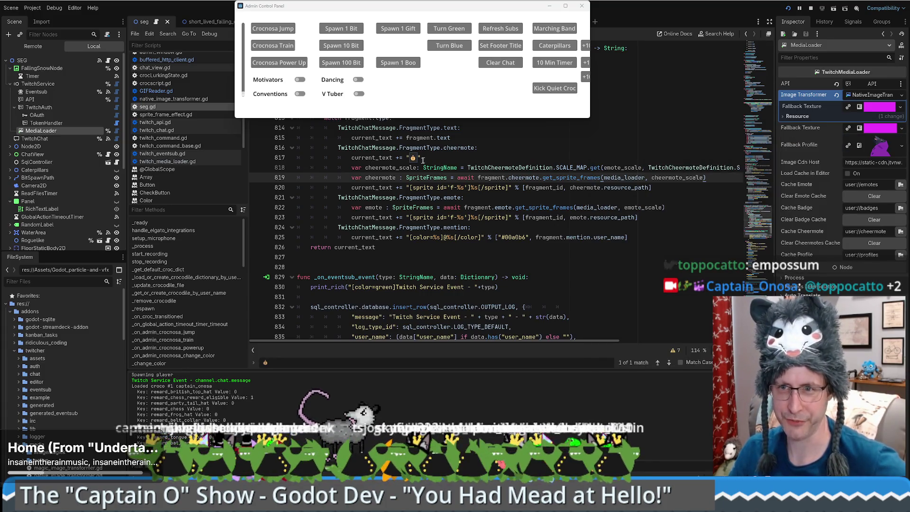
mouse_move(378, 196)
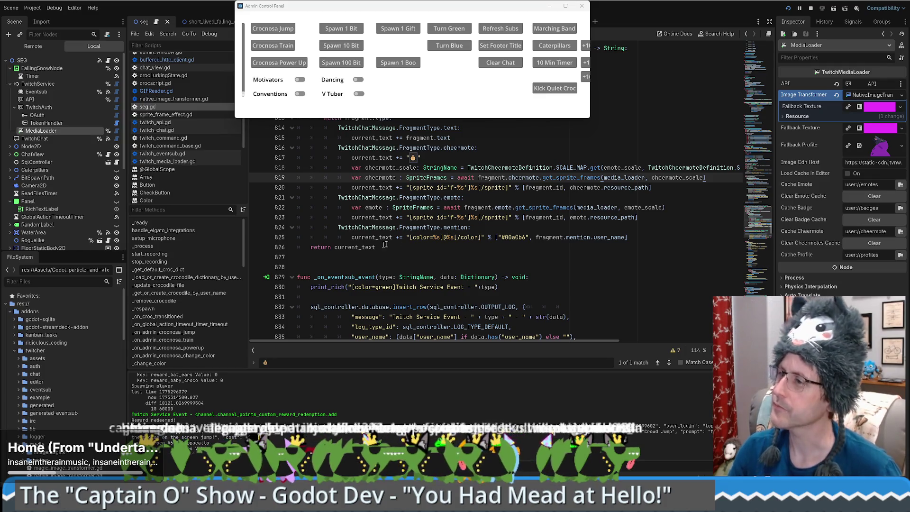
Bring the bee-keeping project's drone_component.gd script back to the front
left_click(605, 241)
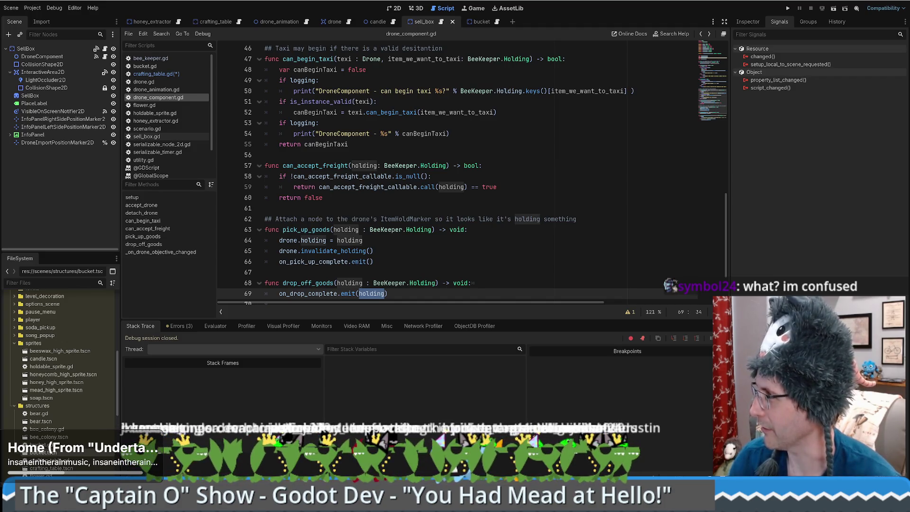
Show the Canva whiteboard fullscreen and delete the blue R, U and O strokes
key("alt+Tab")
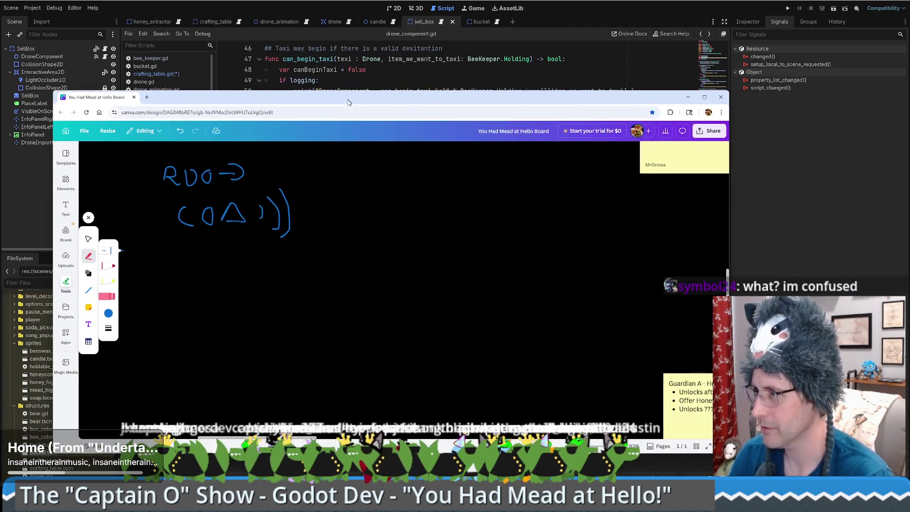
key("F11")
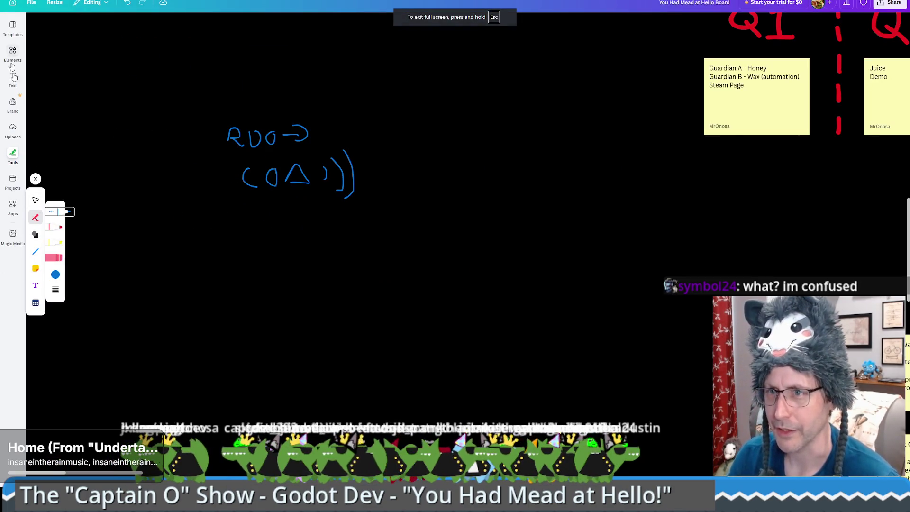
left_click(35, 200)
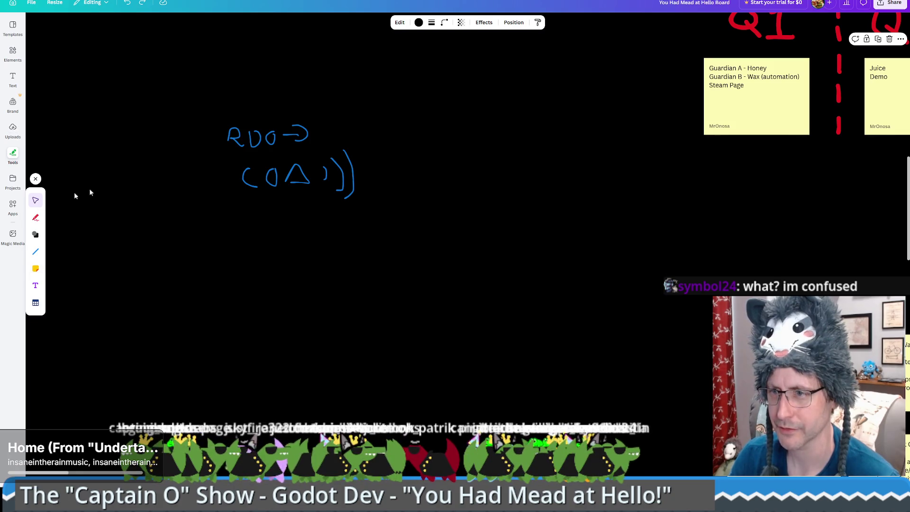
left_click(241, 129)
key("Delete")
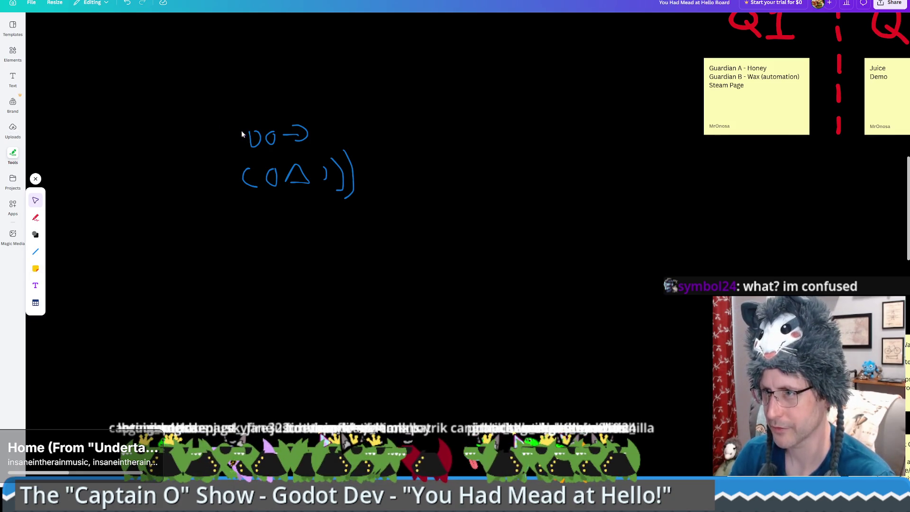
left_click(251, 138)
key("Delete")
left_click(270, 138)
key("Delete")
Delete the arrow and all remaining blue sketch strokes using a marquee selection
left_click(296, 134)
right_click(190, 194)
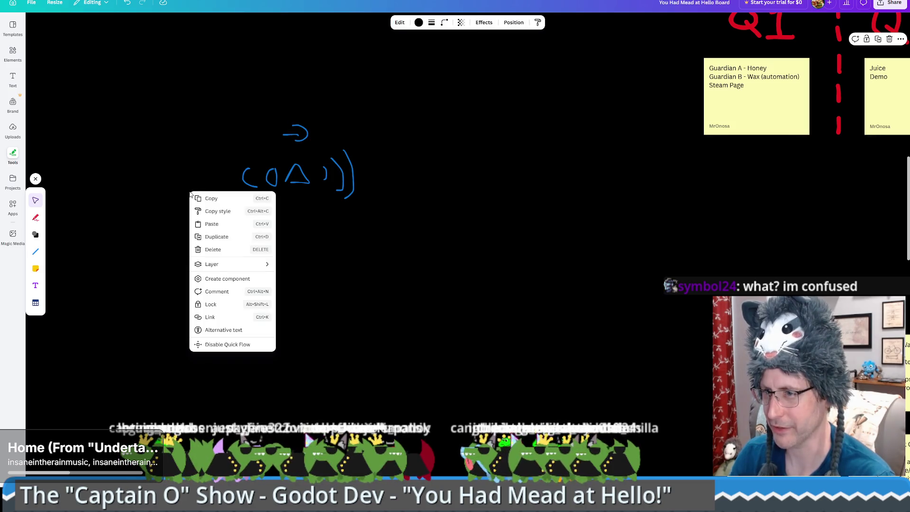
left_click(223, 304)
left_click_drag(155, 64, 402, 228)
key("Delete")
left_click(35, 217)
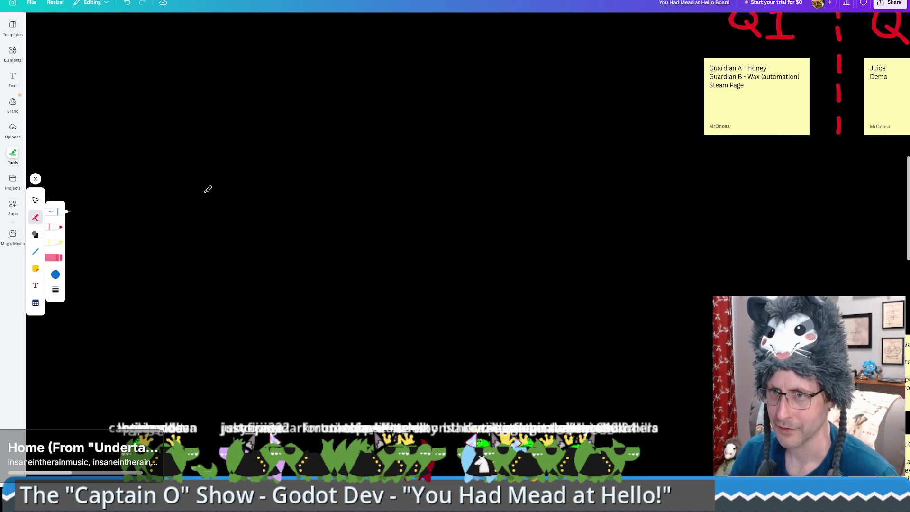
Draw a circled triangle with an arrow into a rectangle labelled 'ouch!'
mouse_move(167, 169)
left_mouse_down()
mouse_move(244, 169)
mouse_move(205, 88)
mouse_move(169, 169)
left_mouse_up()
mouse_move(141, 129)
left_mouse_down()
mouse_move(185, 69)
mouse_move(219, 65)
mouse_move(266, 126)
left_mouse_up()
left_click_drag(166, 191, 196, 218)
left_click_drag(238, 213, 275, 192)
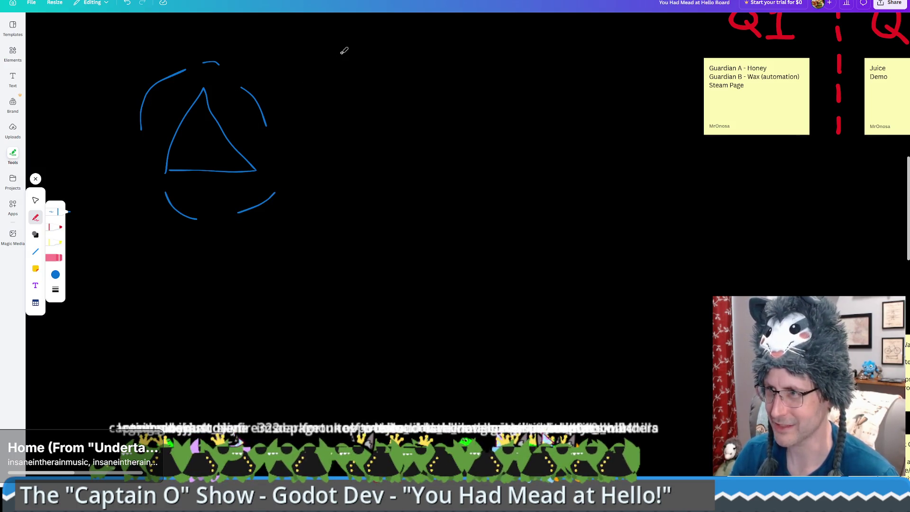
mouse_move(341, 53)
left_mouse_down()
mouse_move(374, 225)
mouse_move(494, 235)
mouse_move(421, 47)
mouse_move(329, 55)
left_mouse_up()
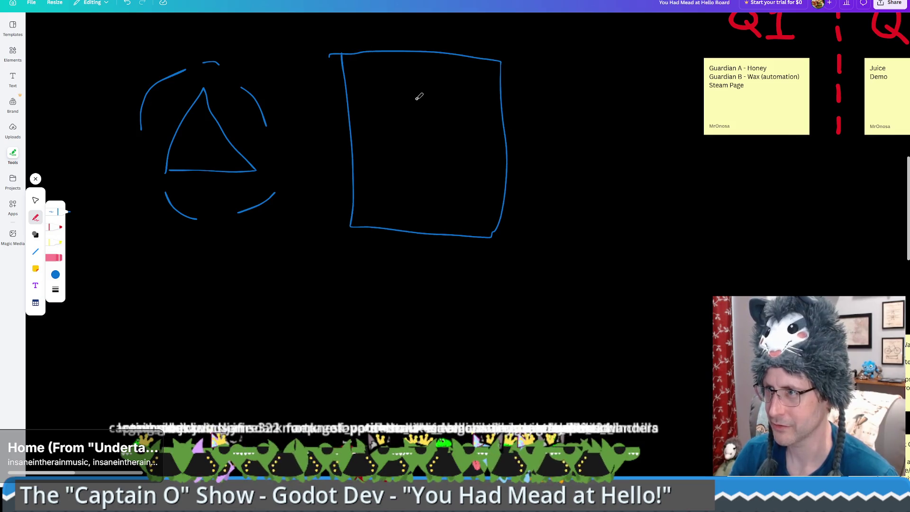
left_click_drag(394, 83, 433, 97)
left_click_drag(443, 81, 456, 100)
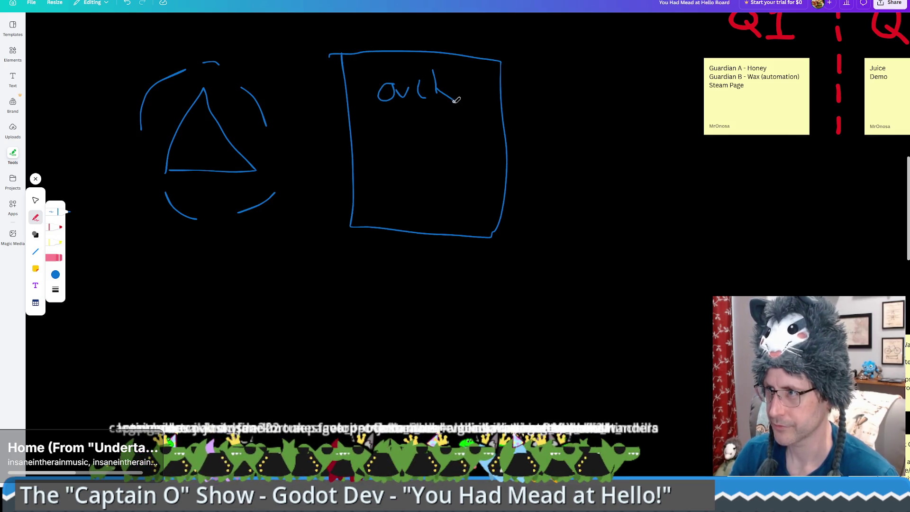
left_click_drag(467, 68, 469, 85)
mouse_move(231, 165)
left_mouse_down()
mouse_move(375, 144)
mouse_move(339, 162)
left_mouse_up()
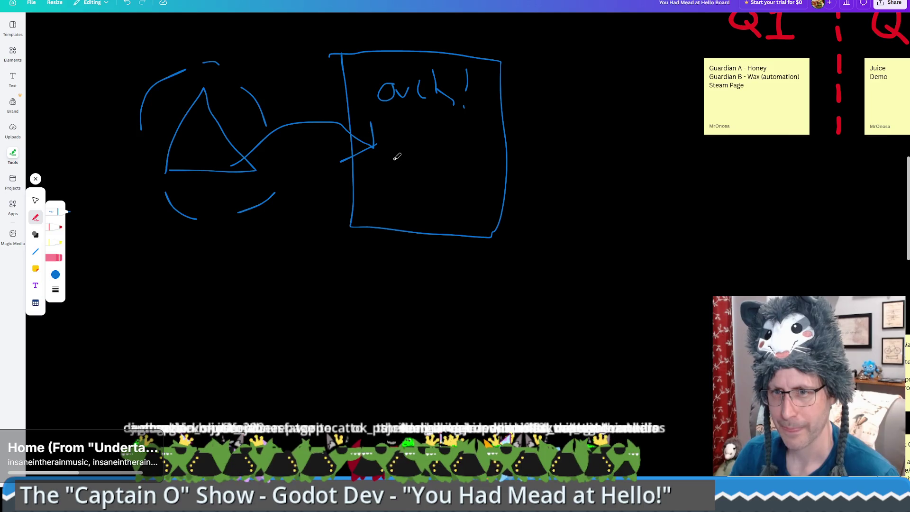
Write 'Get' below the box, add a left arrow before Get-D and an X in the circle
mouse_move(375, 256)
left_mouse_down()
mouse_move(366, 268)
mouse_move(379, 269)
left_mouse_up()
mouse_move(402, 271)
left_mouse_down()
mouse_move(417, 263)
mouse_move(435, 284)
left_mouse_up()
mouse_move(430, 274)
left_mouse_down()
mouse_move(456, 272)
mouse_move(451, 294)
mouse_move(502, 280)
mouse_move(525, 246)
left_mouse_up()
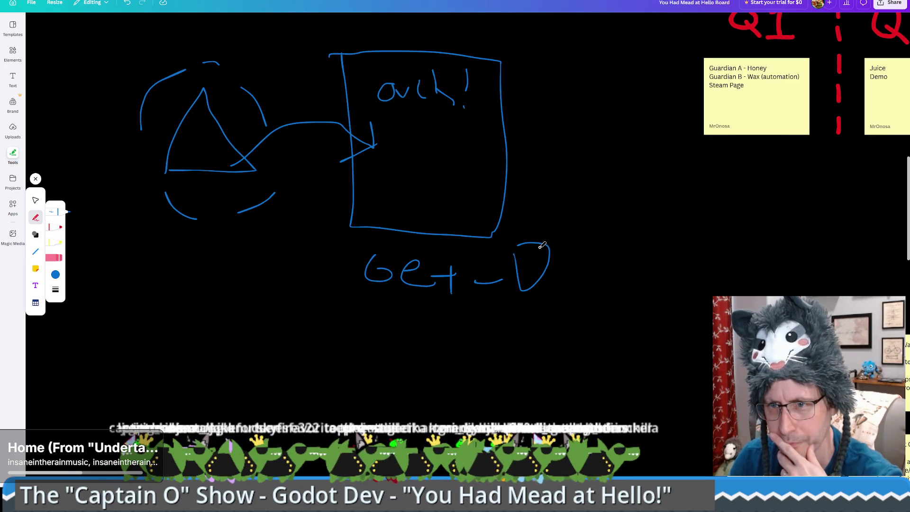
mouse_move(349, 272)
left_mouse_down()
mouse_move(307, 273)
mouse_move(322, 285)
left_mouse_up()
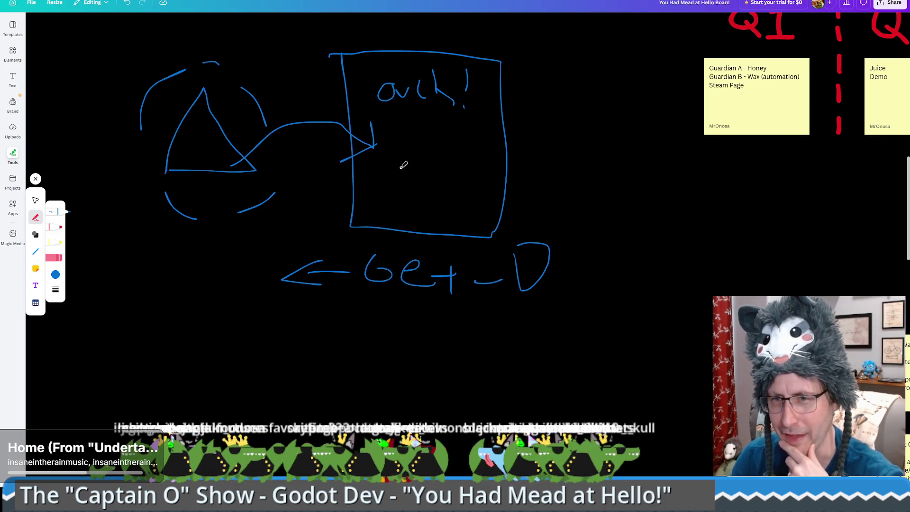
mouse_move(207, 204)
left_mouse_down()
mouse_move(245, 196)
mouse_move(236, 212)
left_mouse_up()
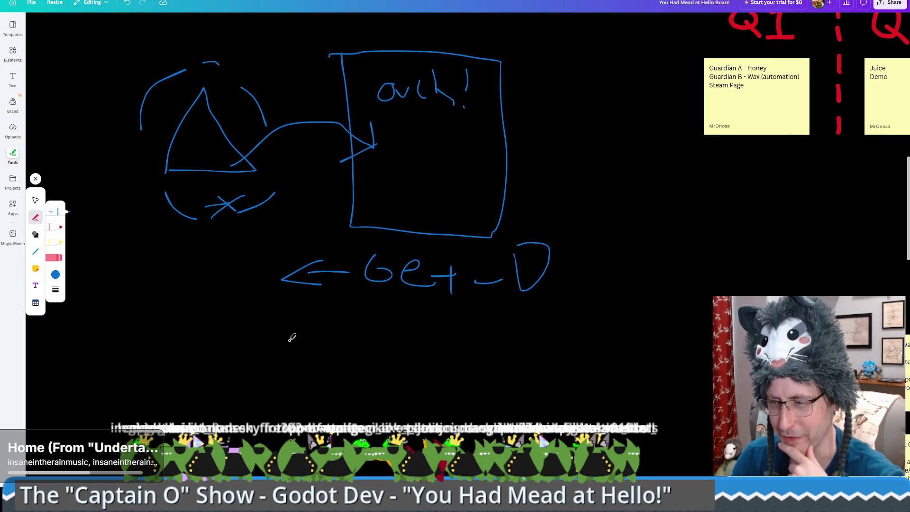
Draw a divider underlining Get-D and start handwriting 'damage' below it
left_click_drag(177, 299, 594, 315)
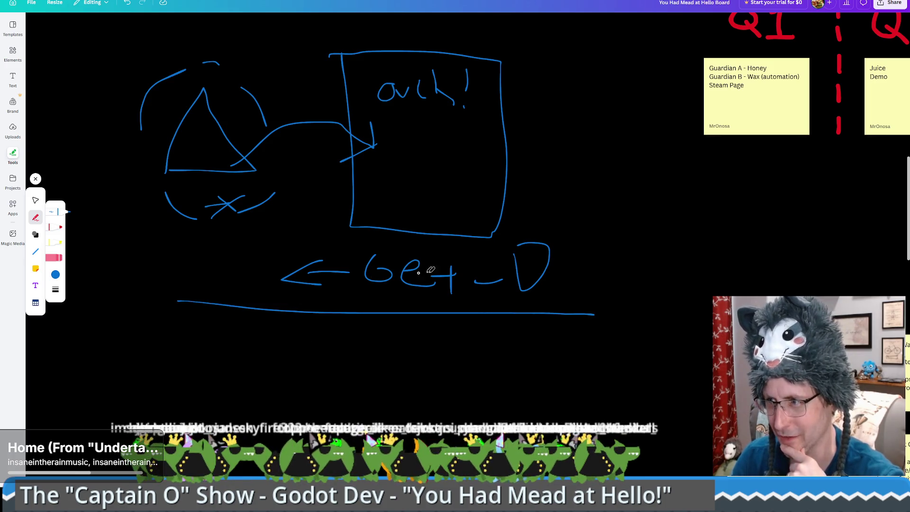
left_click_drag(364, 294, 533, 301)
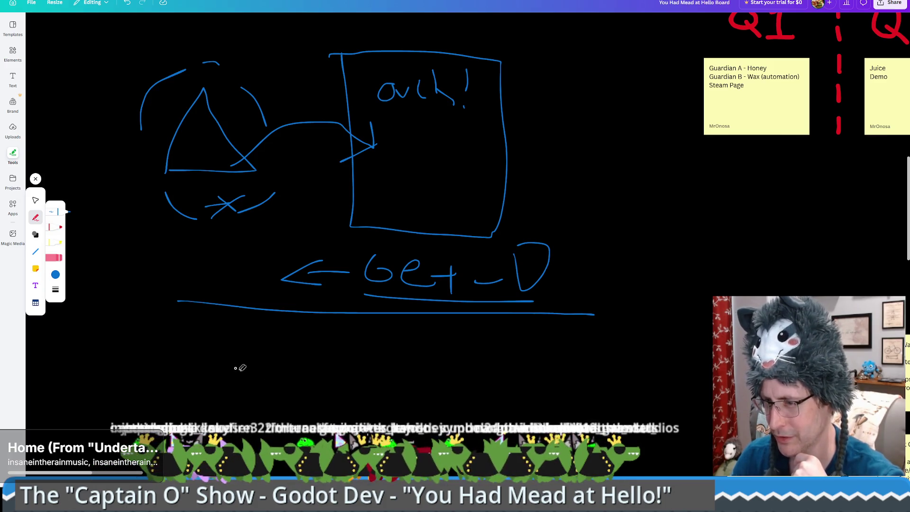
mouse_move(238, 357)
left_mouse_down()
mouse_move(211, 385)
mouse_move(219, 394)
left_mouse_up()
left_click_drag(251, 331, 229, 388)
left_click_drag(274, 361, 274, 398)
mouse_move(283, 394)
left_mouse_down()
mouse_move(313, 355)
mouse_move(323, 385)
mouse_move(419, 371)
mouse_move(432, 388)
left_mouse_up()
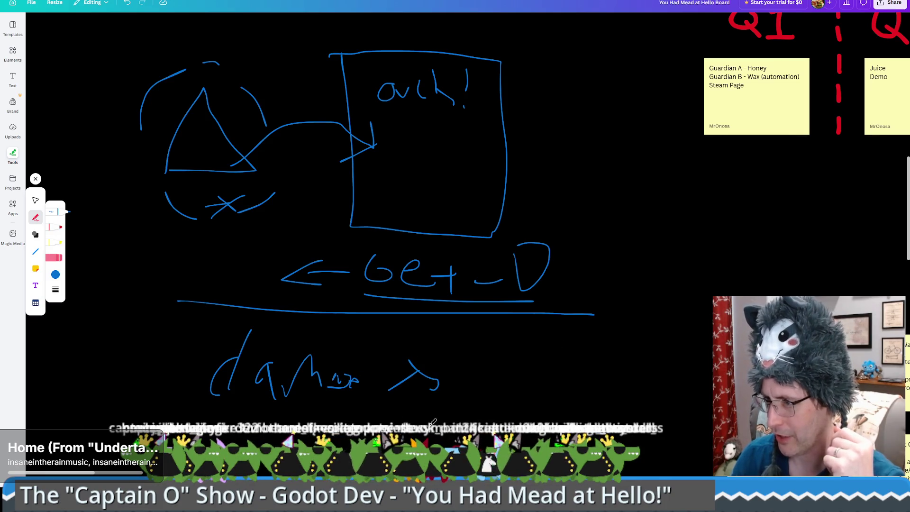
Write 'DB' in a box with an arrow feeding into it from the 'damage' label
scroll(433, 421, "down", 5)
scroll(432, 421, "right", 1)
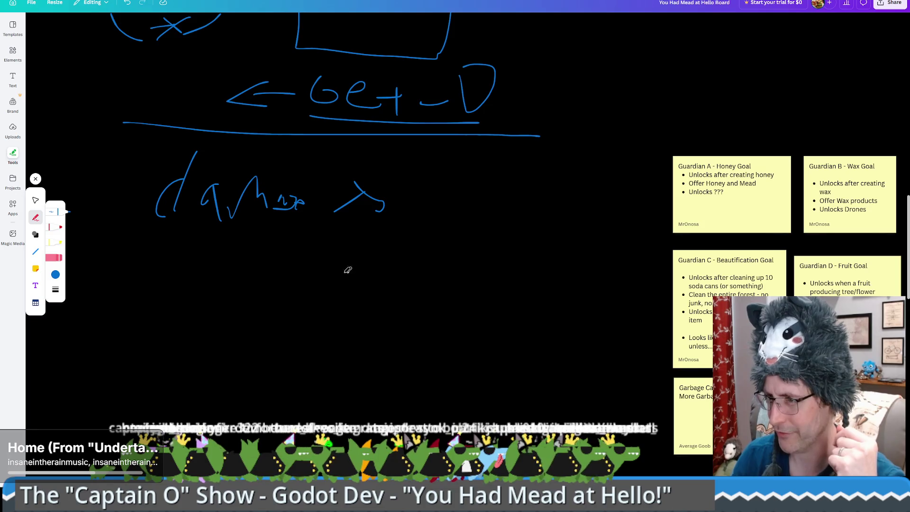
mouse_move(338, 254)
left_mouse_down()
mouse_move(336, 278)
mouse_move(343, 250)
mouse_move(398, 284)
mouse_move(383, 243)
left_mouse_up()
mouse_move(309, 236)
left_mouse_down()
mouse_move(463, 349)
mouse_move(268, 232)
left_mouse_up()
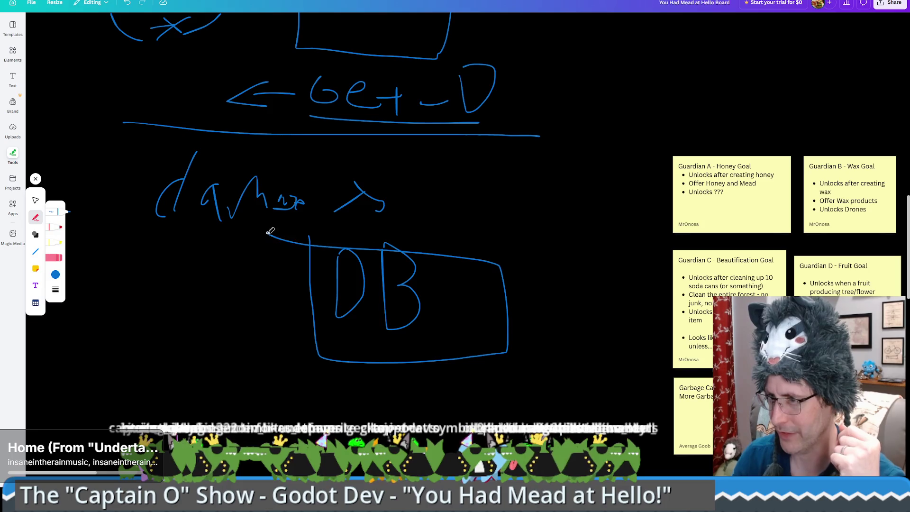
mouse_move(356, 230)
left_mouse_down()
mouse_move(368, 235)
mouse_move(349, 230)
mouse_move(364, 215)
left_mouse_up()
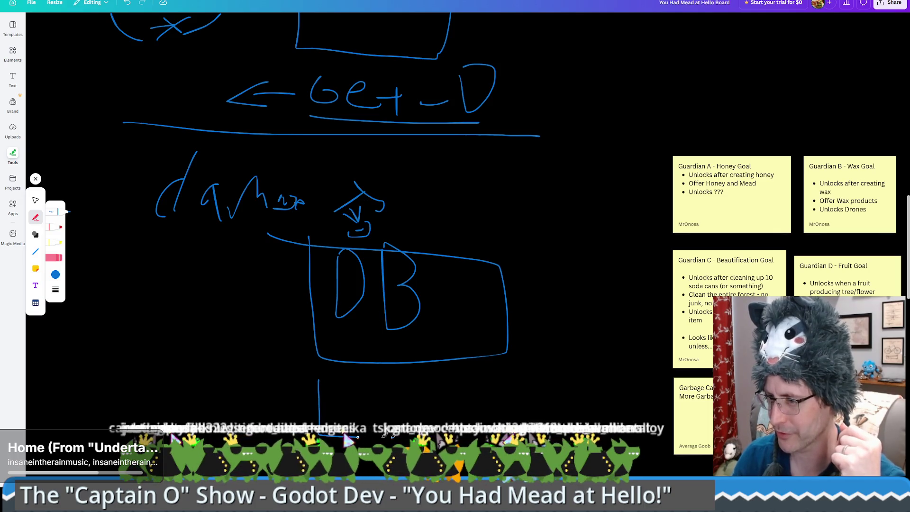
Draw a divided table beneath the DB box and write 3 in its second cell
left_click_drag(599, 394, 303, 380)
left_click_drag(379, 376, 378, 429)
left_click_drag(464, 380, 465, 429)
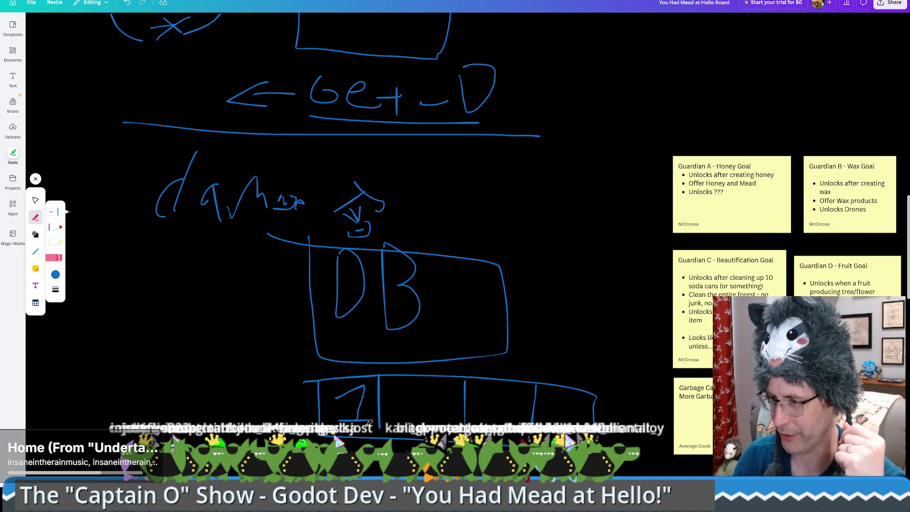
scroll(351, 332, "down", 5)
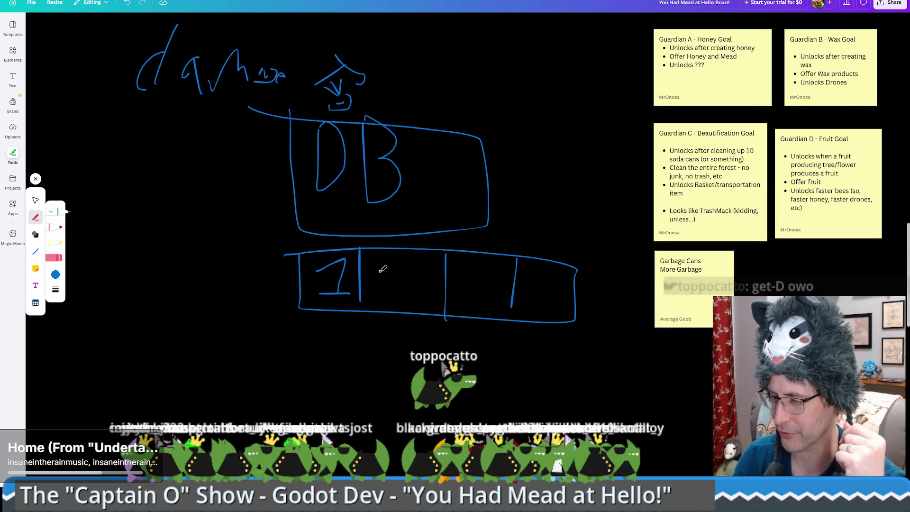
mouse_move(383, 260)
left_mouse_down()
mouse_move(402, 273)
mouse_move(387, 305)
left_mouse_up()
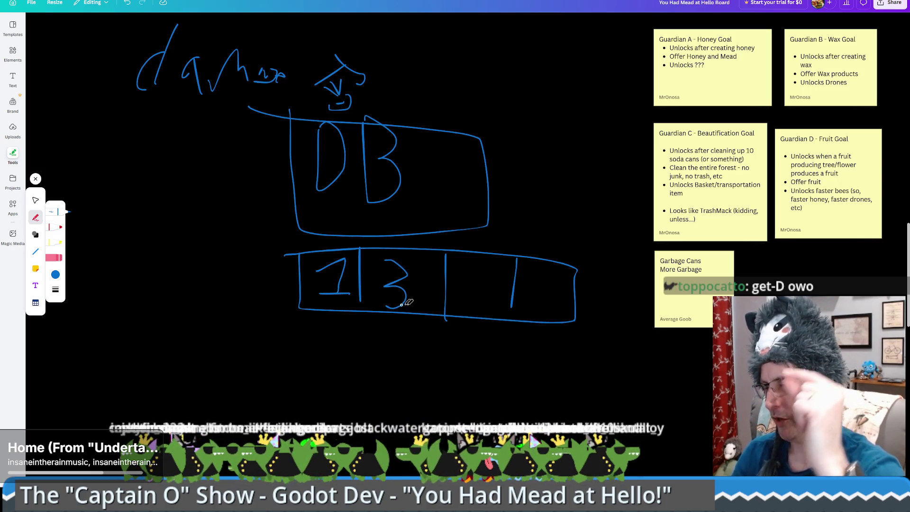
Draw a curved arrow looping from DB back to Get-D and add marks below the table
scroll(400, 290, "up", 3)
scroll(436, 184, "up", 2)
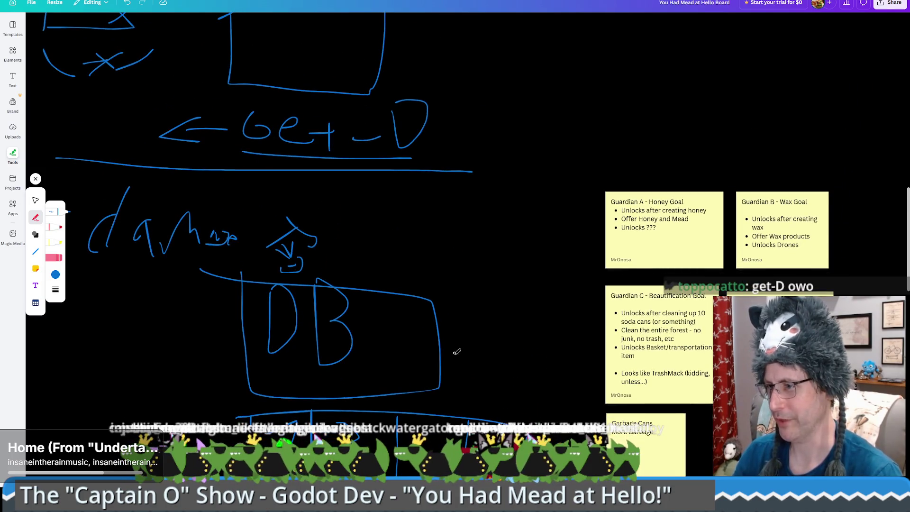
mouse_move(442, 349)
left_mouse_down()
mouse_move(540, 150)
mouse_move(450, 65)
mouse_move(434, 103)
left_mouse_up()
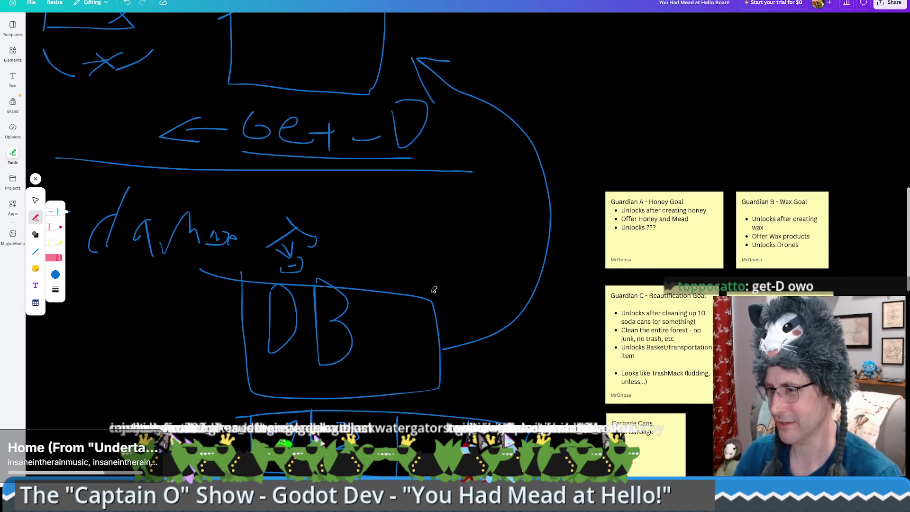
scroll(433, 288, "down", 5)
scroll(394, 92, "up", 6)
scroll(391, 333, "up", 1)
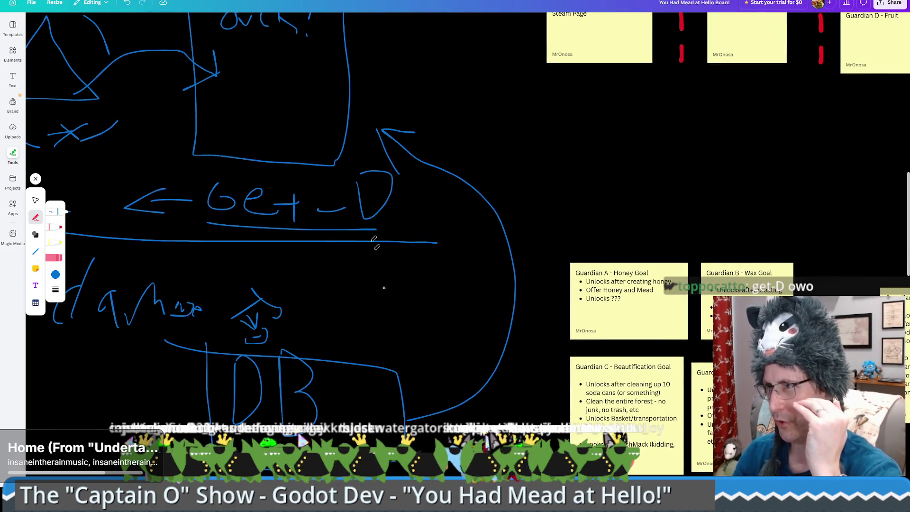
scroll(382, 144, "down", 4)
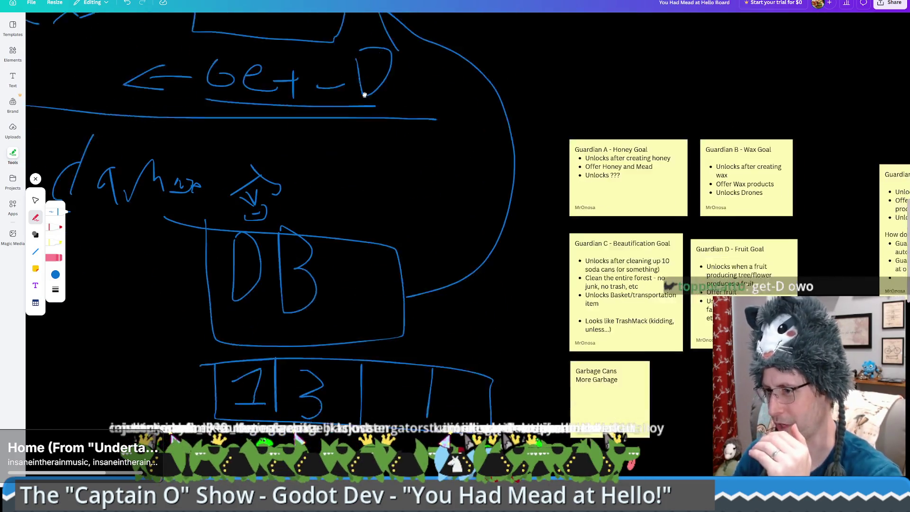
mouse_move(280, 414)
left_mouse_down()
mouse_move(271, 428)
mouse_move(308, 441)
left_mouse_up()
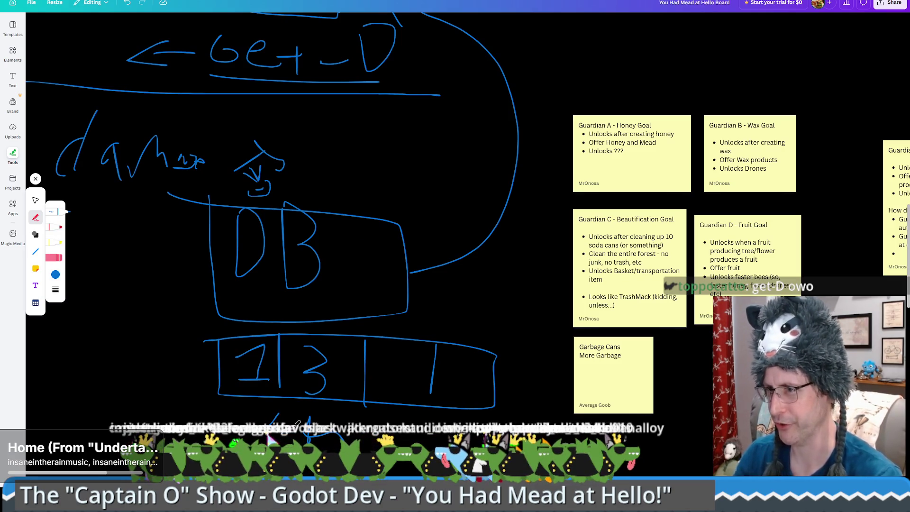
scroll(298, 423, "up", 3)
scroll(298, 423, "down", 3)
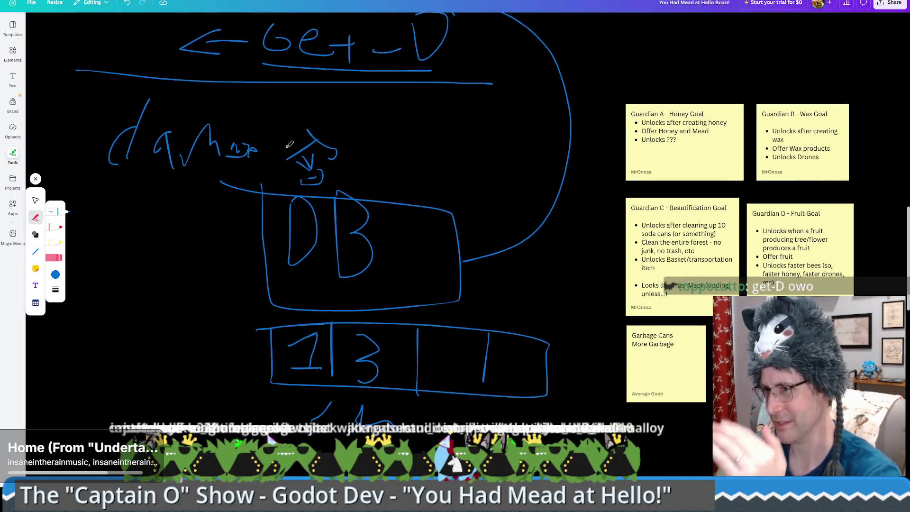
scroll(298, 423, "up", 2)
scroll(297, 423, "left", 2)
scroll(366, 183, "up", 2)
scroll(366, 183, "left", 1)
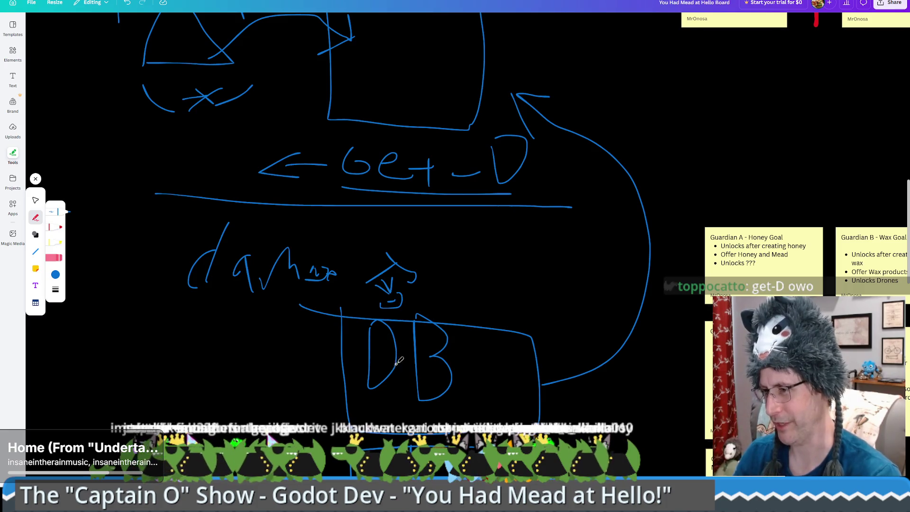
scroll(389, 306, "down", 2)
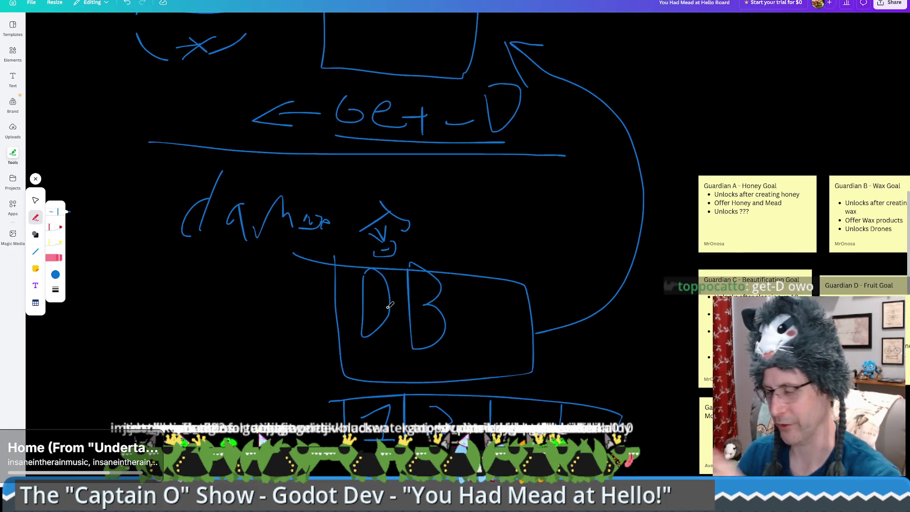
scroll(390, 306, "down", 5)
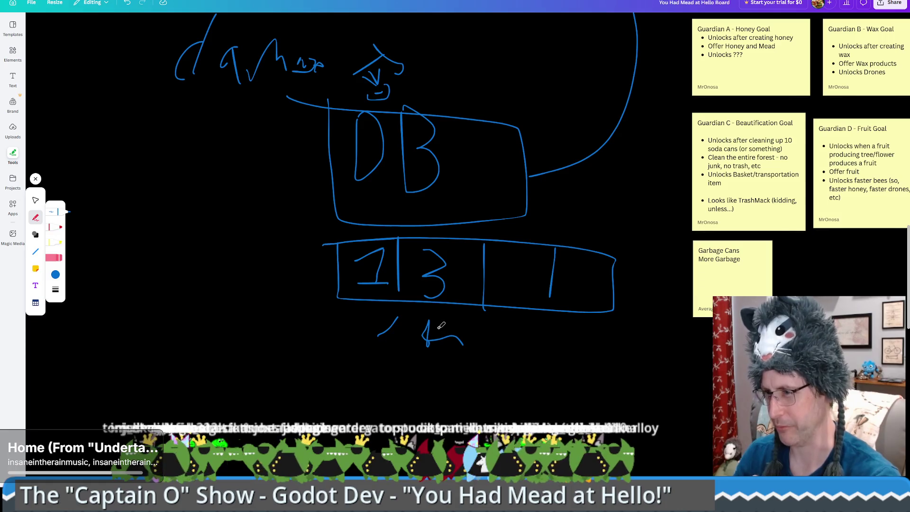
scroll(441, 403, "up", 10)
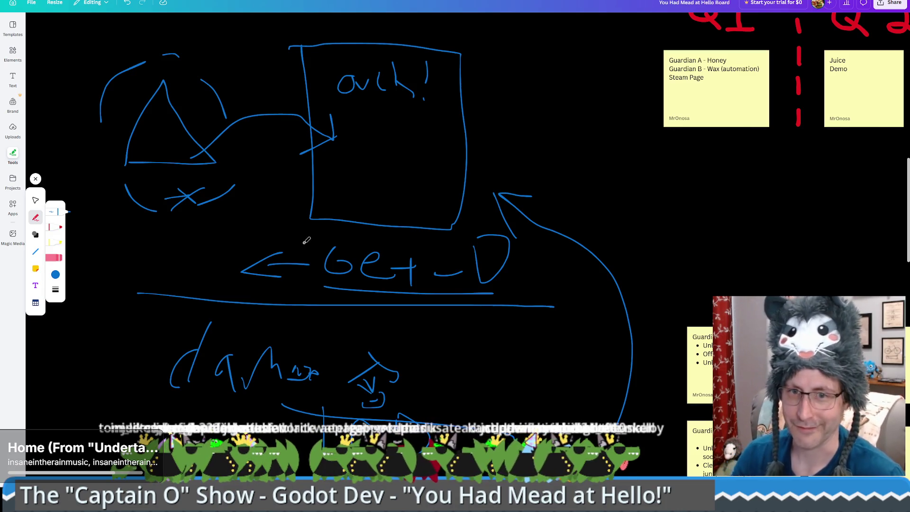
Marquee-select and delete every damage/DB pen stroke, leaving only the Q1–Q4 sticky notes
scroll(306, 240, "down", 5)
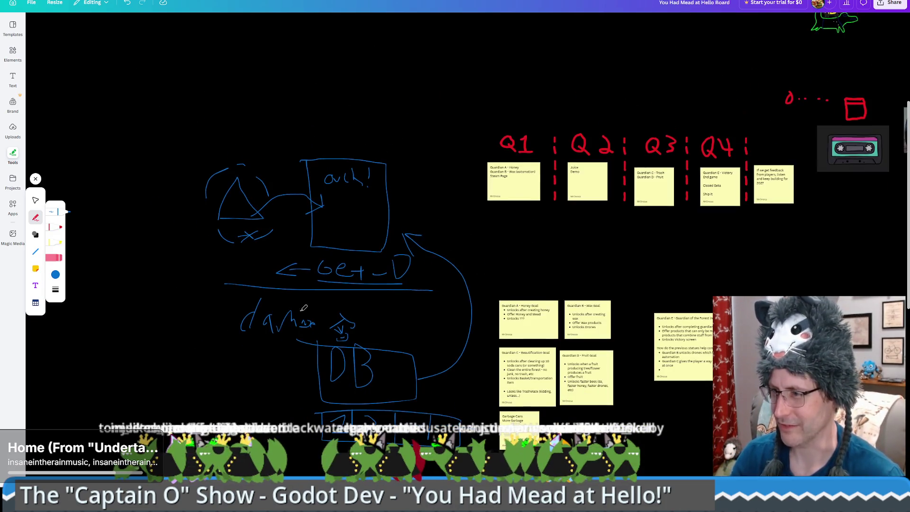
left_click(35, 200)
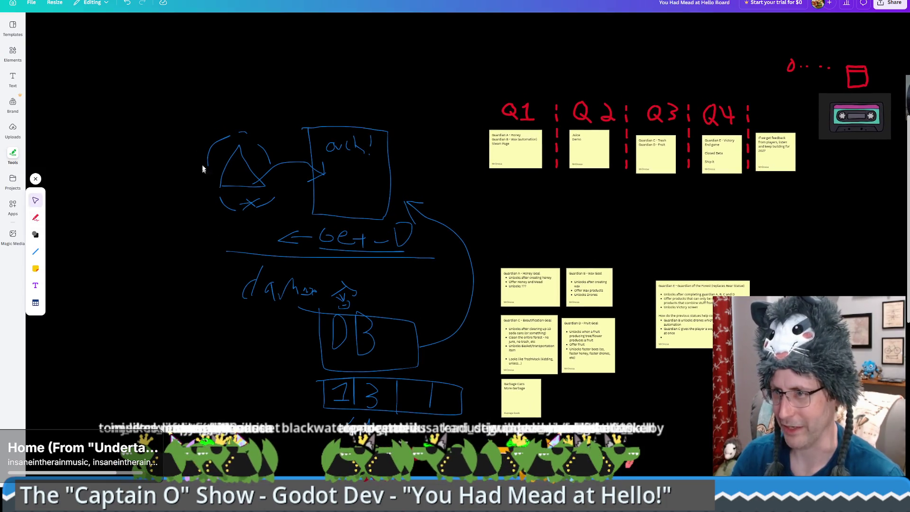
mouse_move(167, 67)
left_mouse_down()
mouse_move(372, 392)
mouse_move(476, 386)
left_mouse_up()
key("Delete")
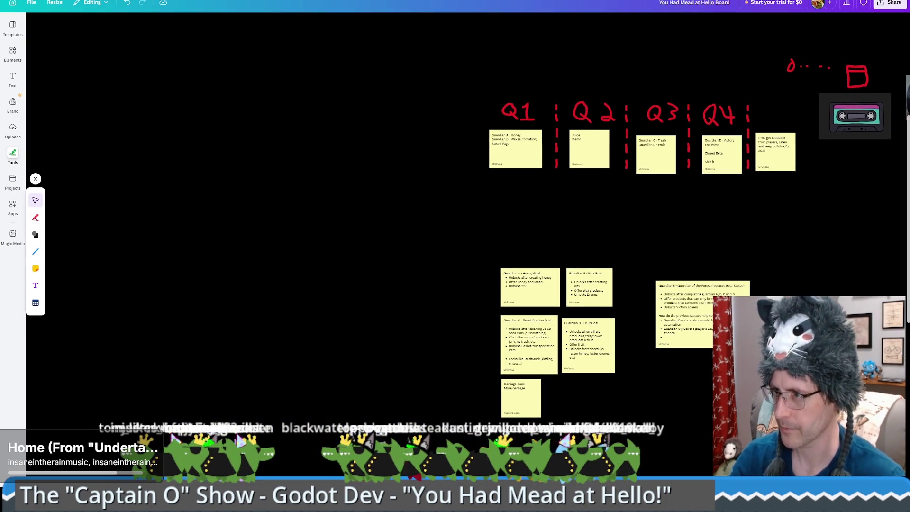
Exit fullscreen, return to Godot and show crafting_table.gd's drop-complete callback at line 286
key("F11")
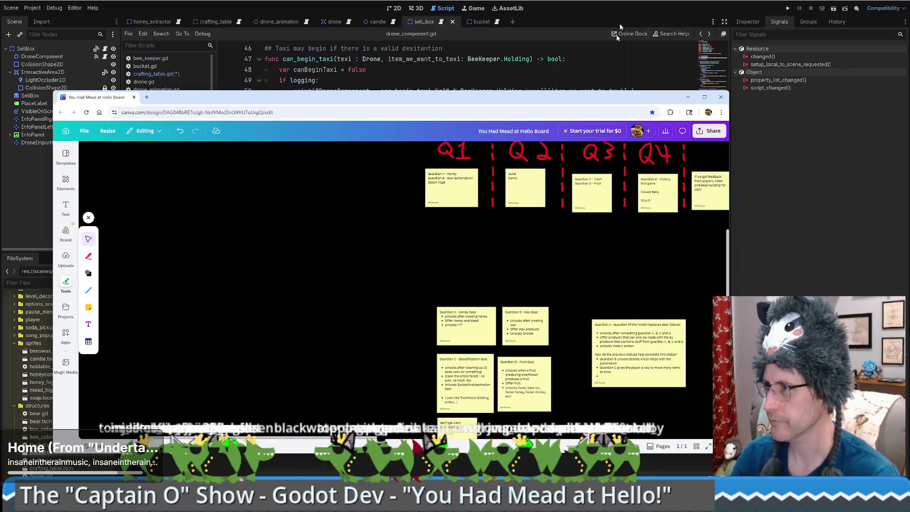
key("alt+Tab")
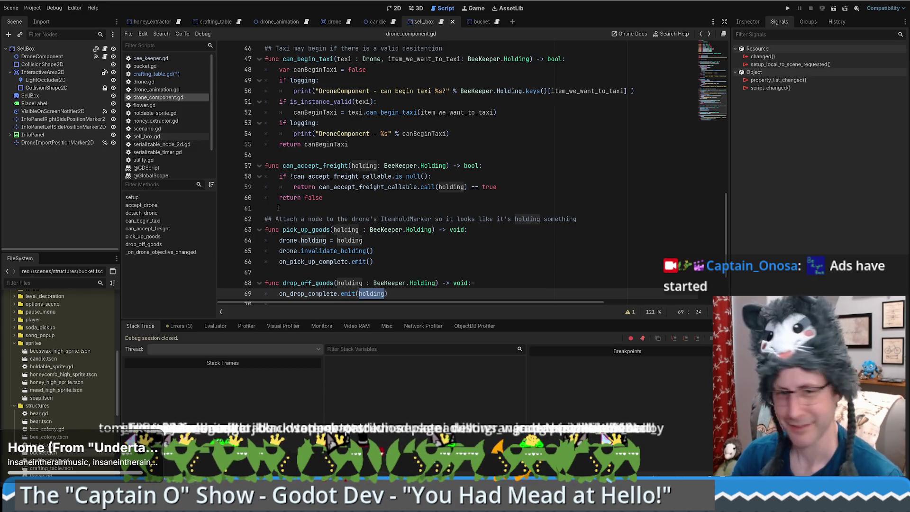
key("alt+Left")
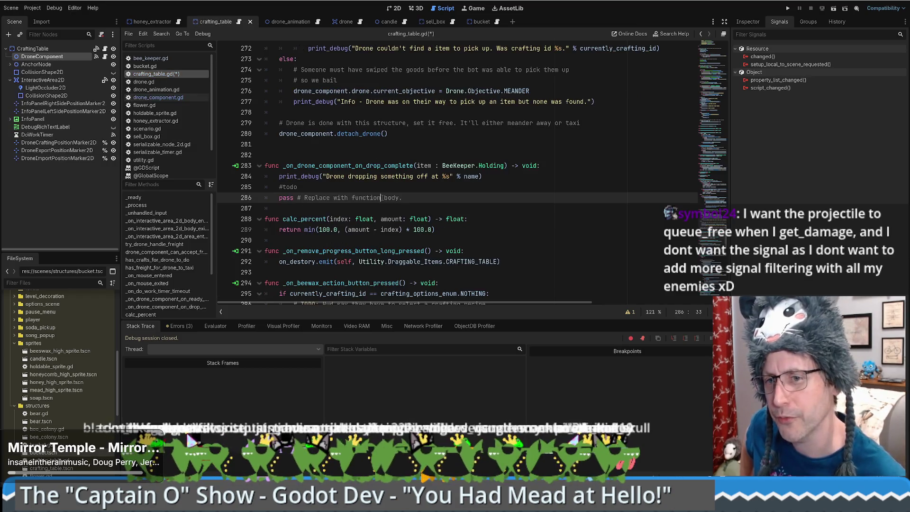
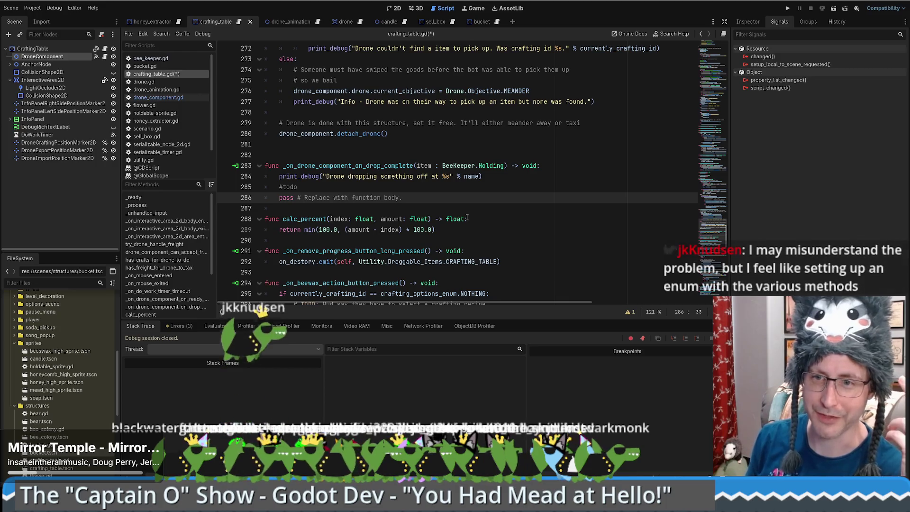
Locate the drone drop-complete handler and its #todo note in crafting_table.gd
mouse_move(461, 219)
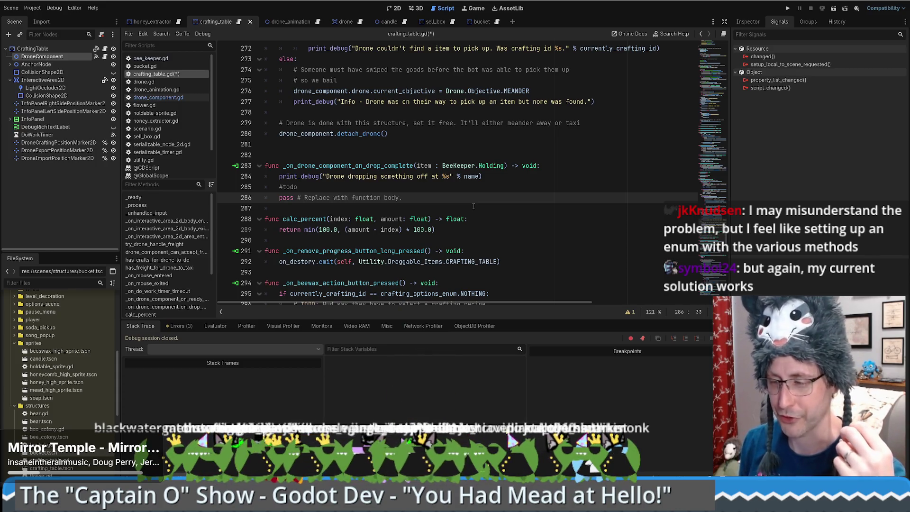
scroll(476, 206, "up", 2)
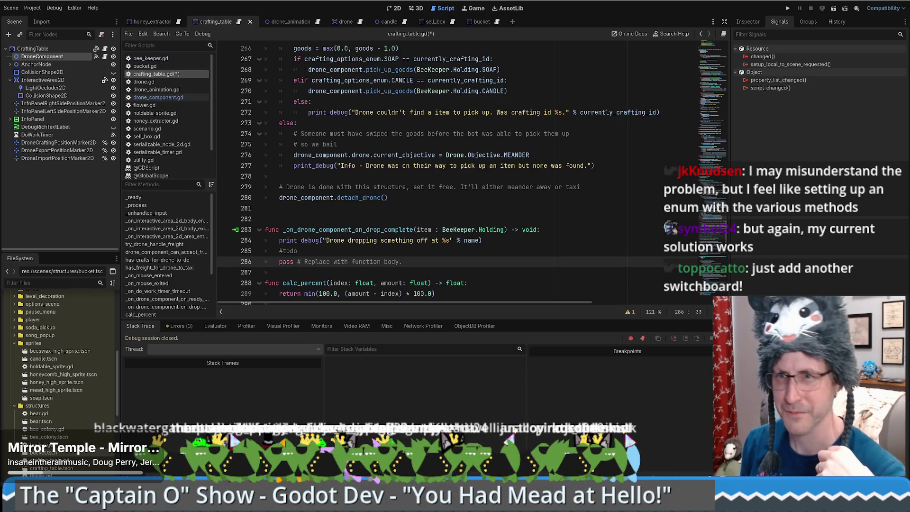
left_click(365, 240)
scroll(365, 251, "down", 2)
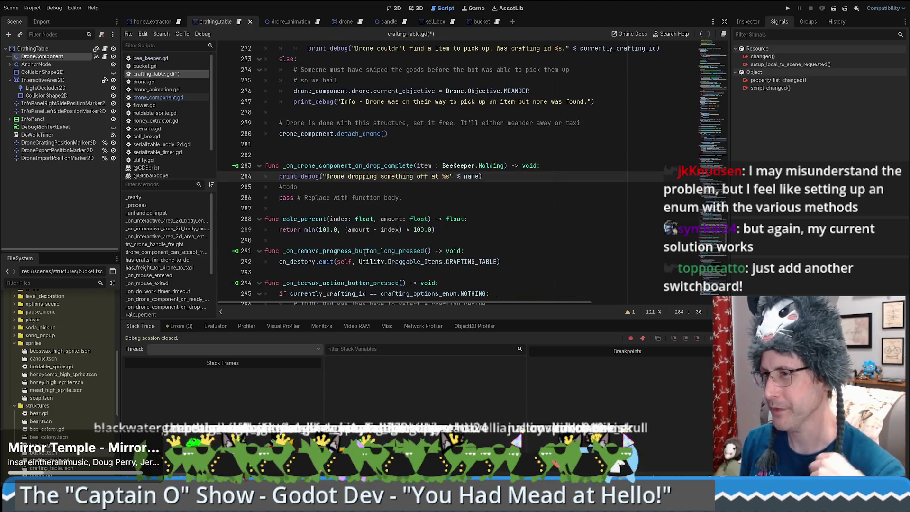
scroll(710, 252, "down", 5)
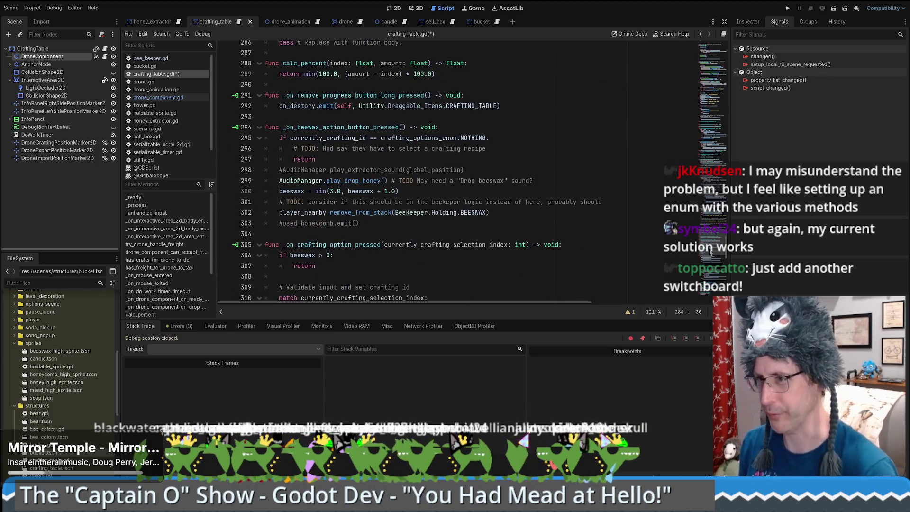
scroll(711, 254, "down", 8)
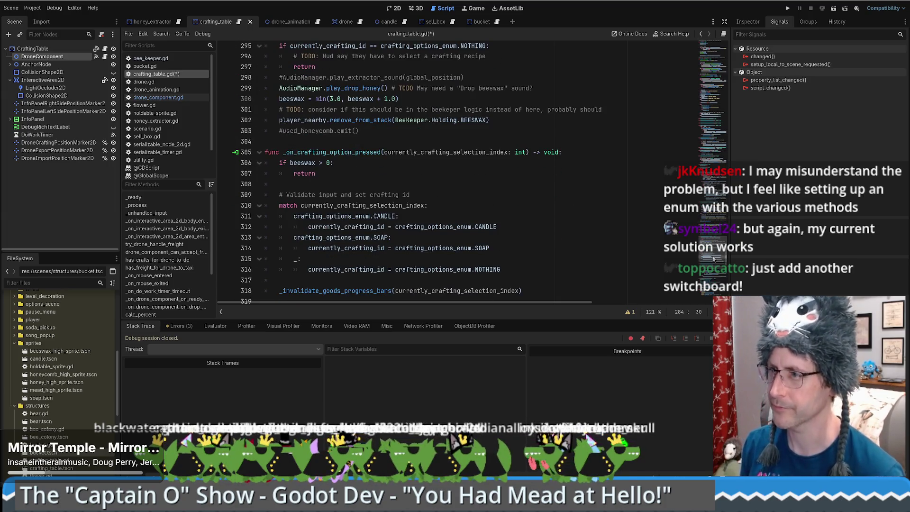
scroll(507, 198, "down", 2)
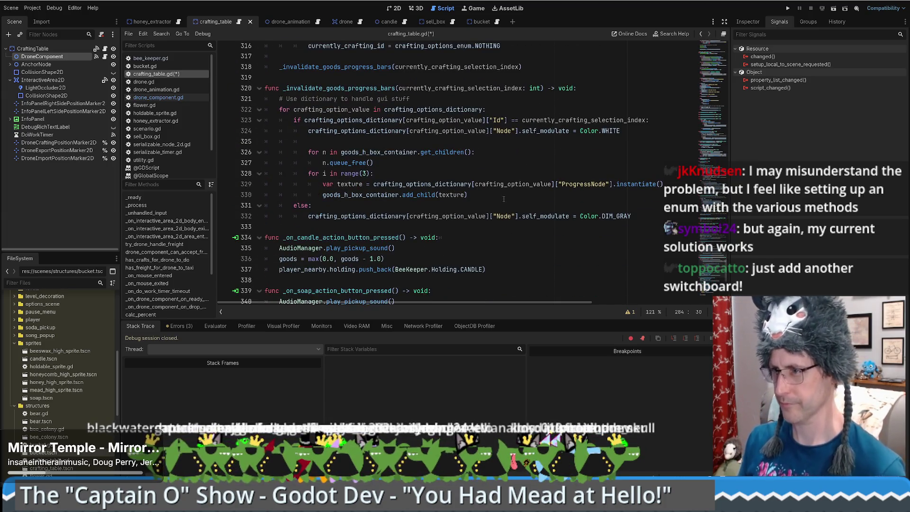
scroll(502, 202, "down", 6)
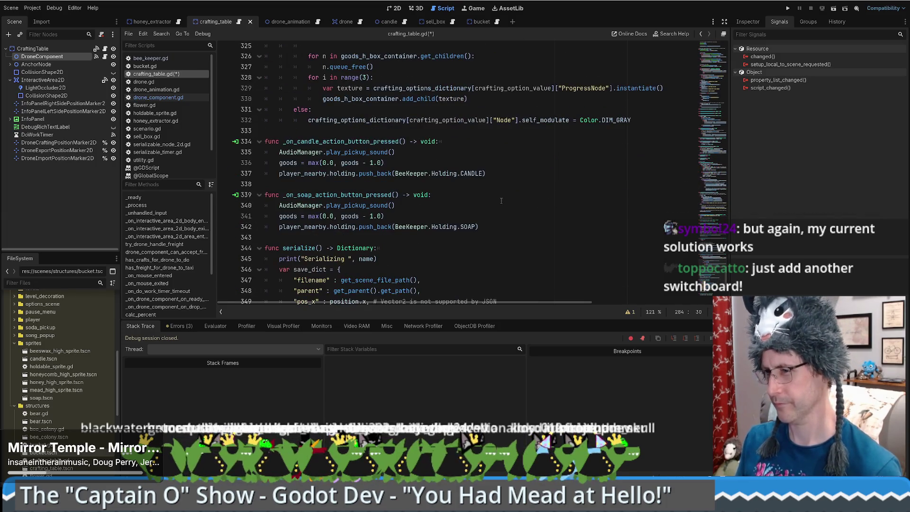
scroll(501, 204, "down", 2)
scroll(500, 205, "up", 8)
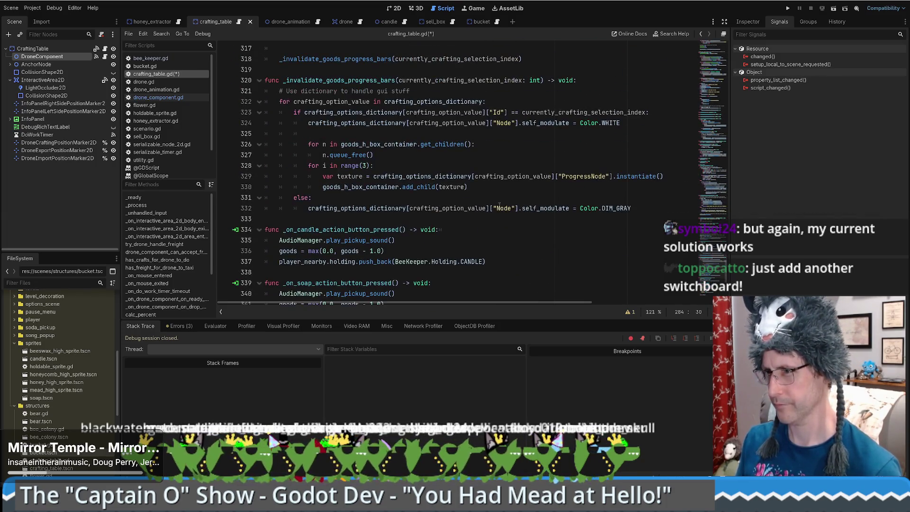
scroll(499, 204, "up", 10)
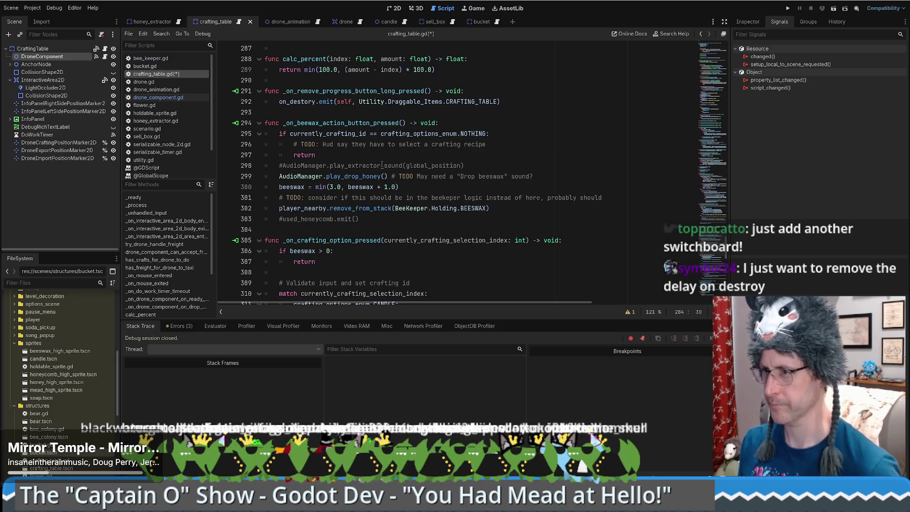
left_click(492, 149)
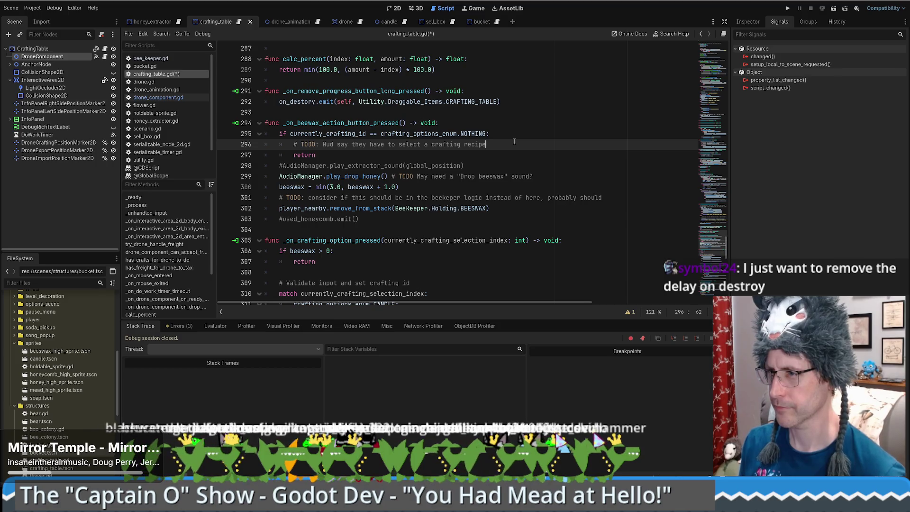
scroll(514, 141, "down", 1)
scroll(514, 142, "up", 1)
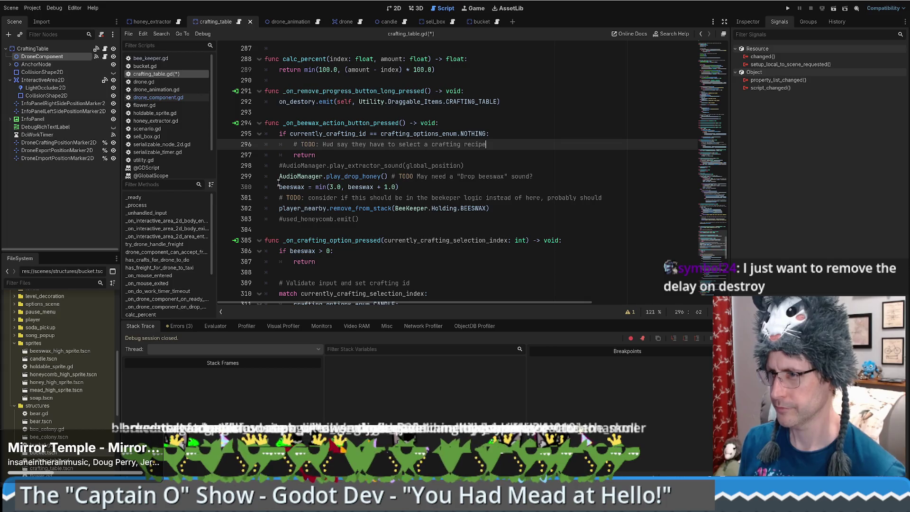
Select and copy the AudioManager.play_drop_honey() and beeswax = min(...) lines
left_click_drag(279, 186, 400, 186)
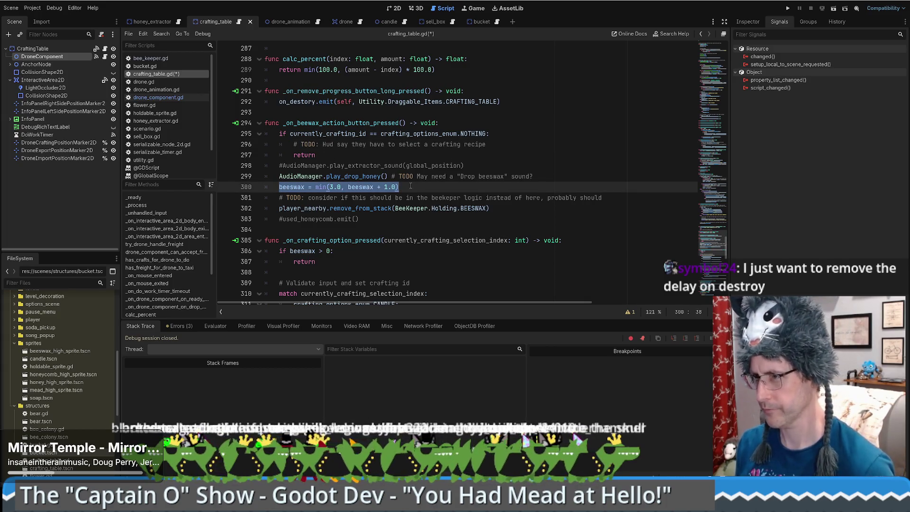
left_click(278, 186)
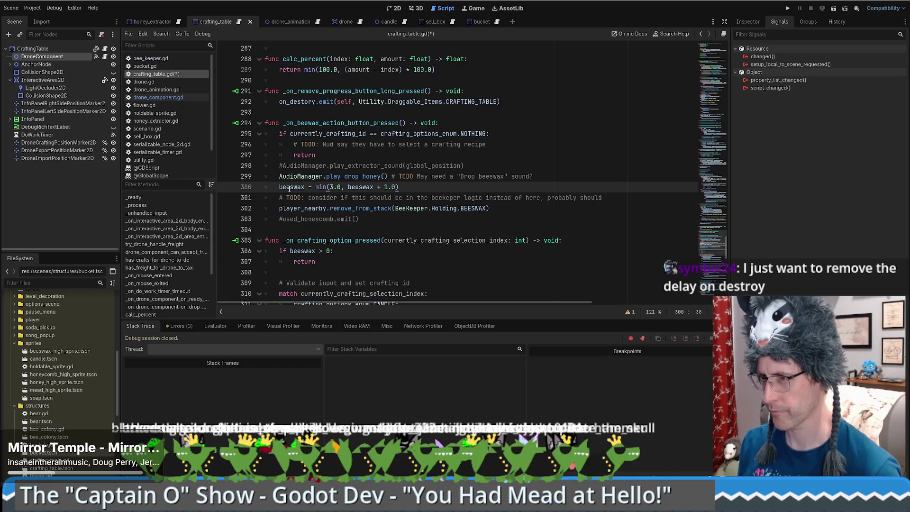
left_click(393, 187, "shift")
left_click(311, 175)
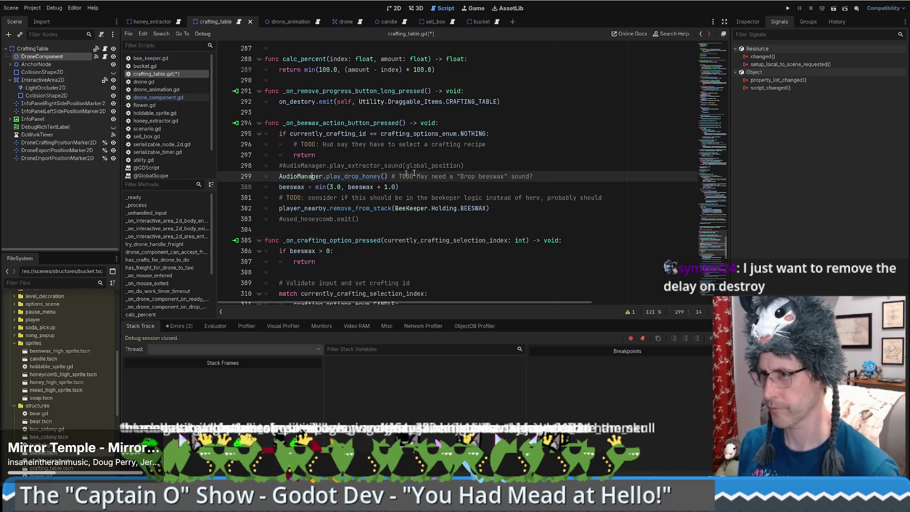
mouse_move(279, 176)
left_mouse_down()
mouse_move(395, 178)
mouse_move(404, 186)
left_mouse_up()
key("ctrl+c")
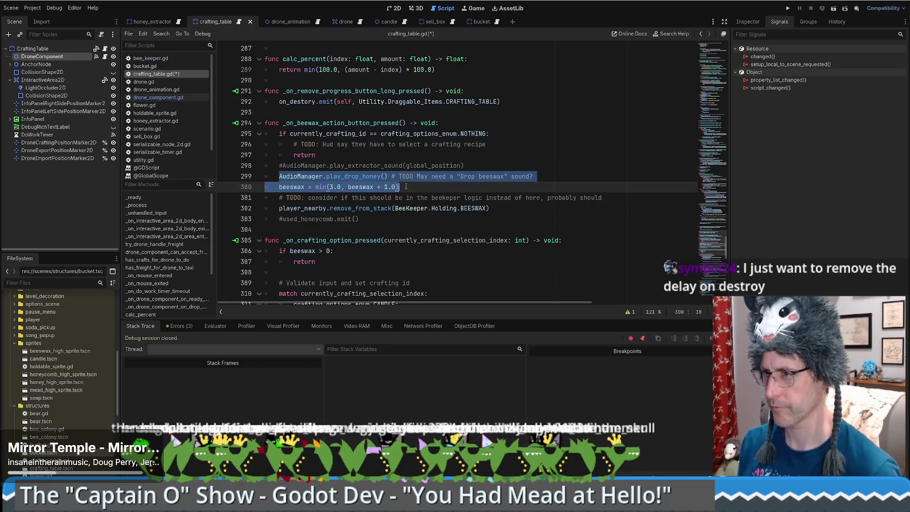
key("ctrl+z")
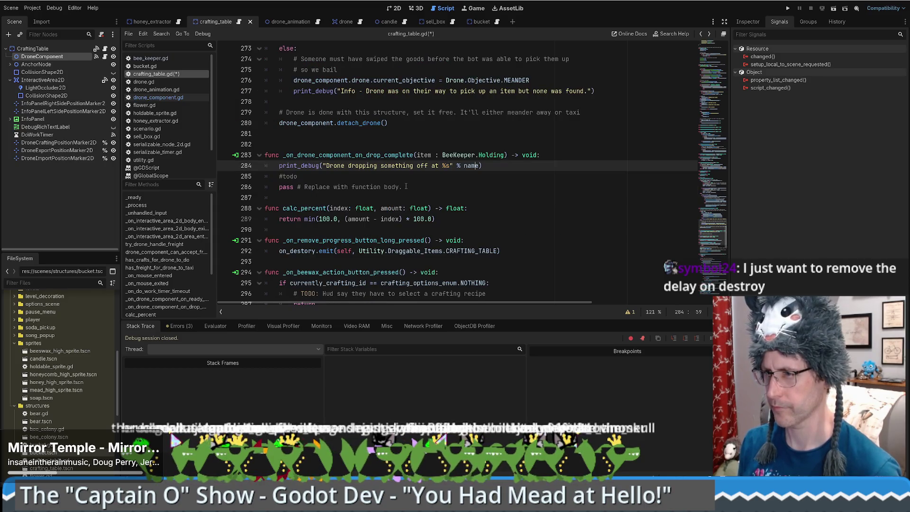
Paste both lines into _on_drone_component_on_drop_complete and delete its #todo line
key("End")
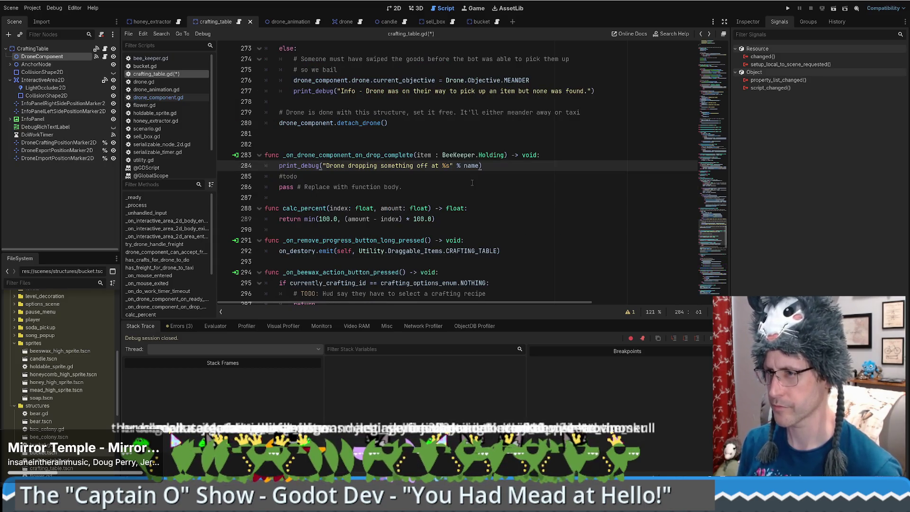
key("Down")
key("Return")
key("ctrl+v")
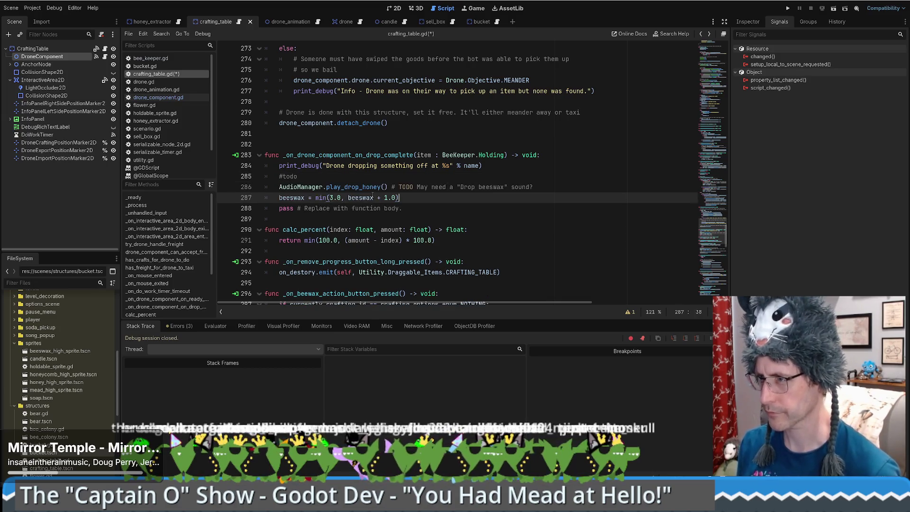
left_click_drag(298, 177, 485, 165)
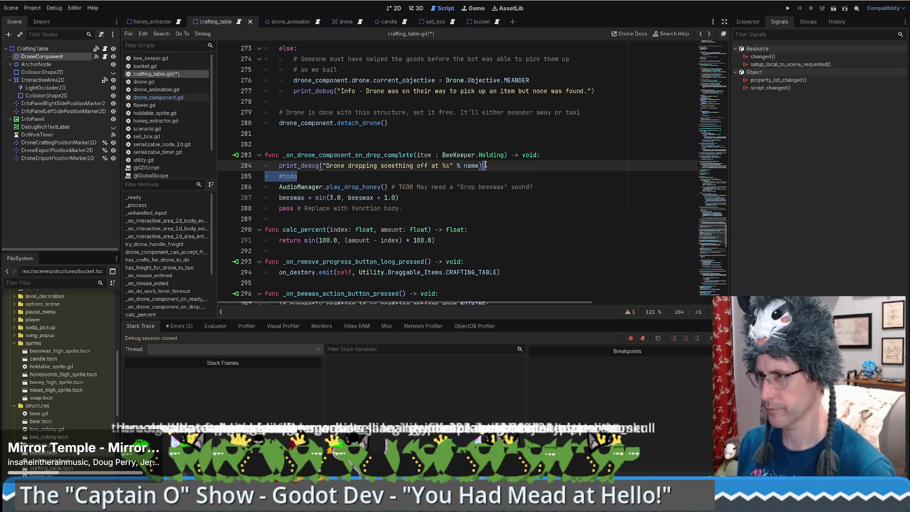
key("BackSpace")
left_click(418, 186)
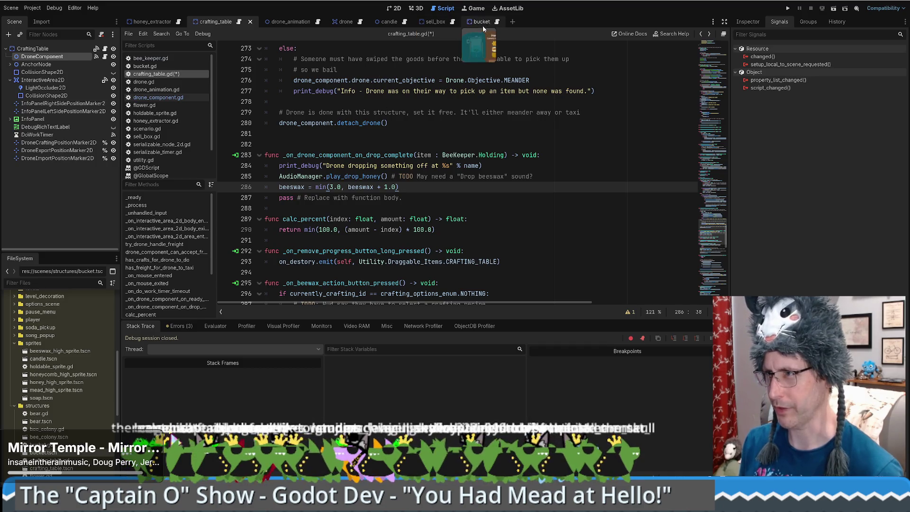
Review the sell_item function in sell_box.gd
left_click(435, 22)
left_click(313, 201, "ctrl")
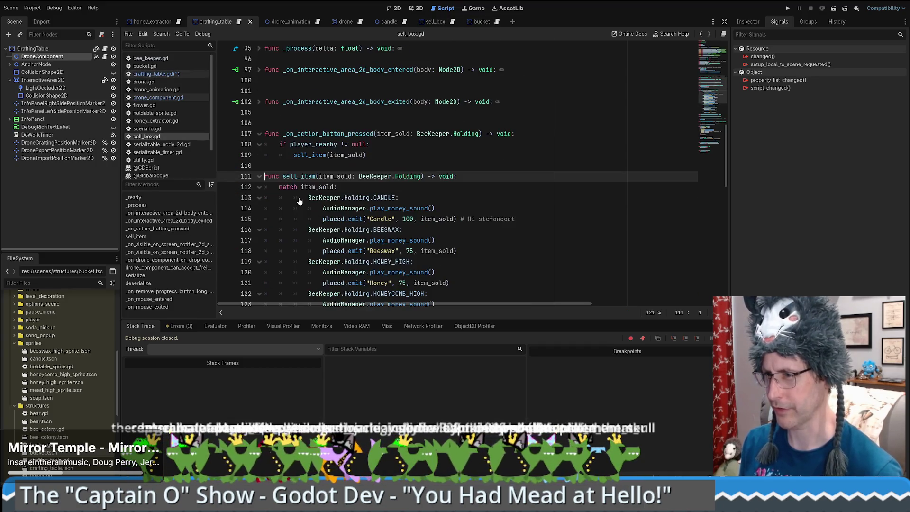
scroll(477, 173, "down", 5)
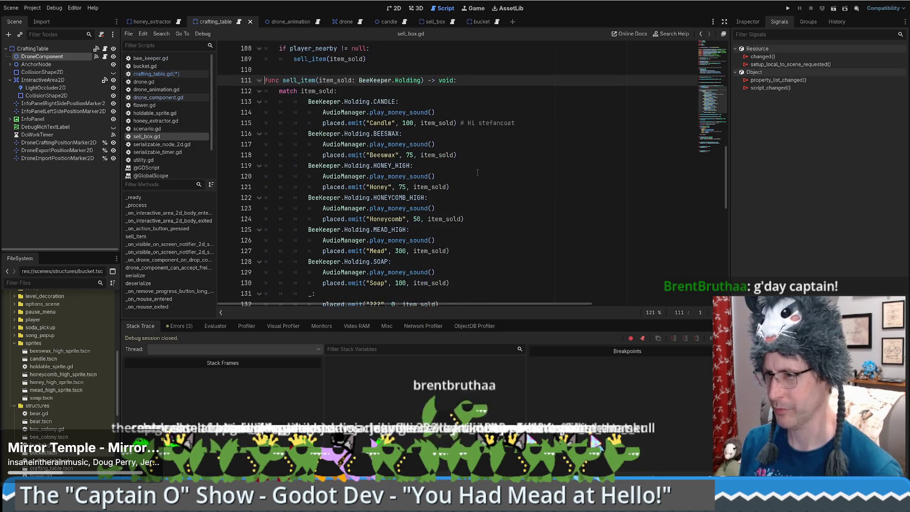
scroll(479, 173, "up", 5)
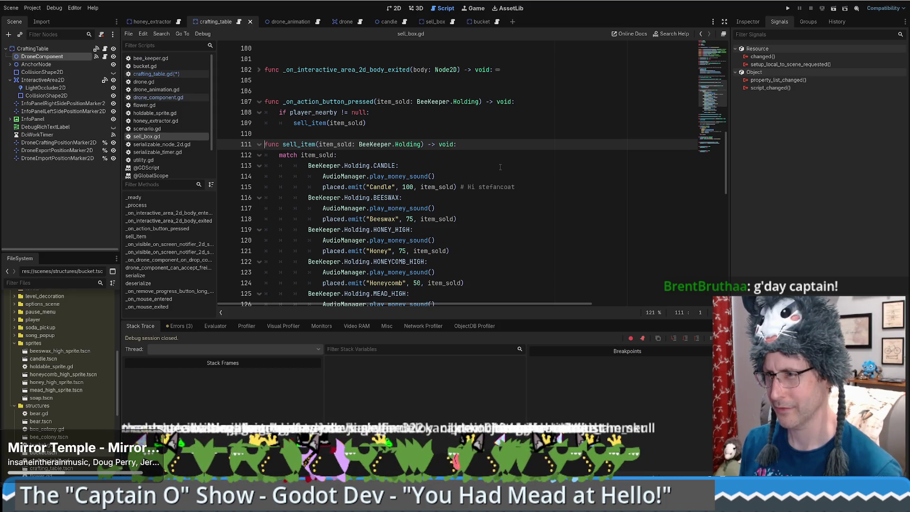
Delete the leftover pass line in crafting_table.gd, save it, and run the project
key("alt+Left")
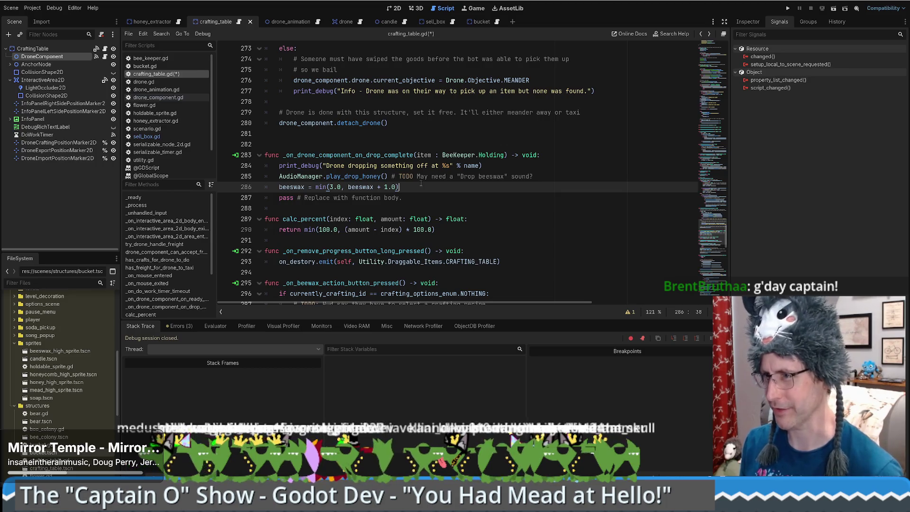
left_click_drag(419, 183, 420, 194)
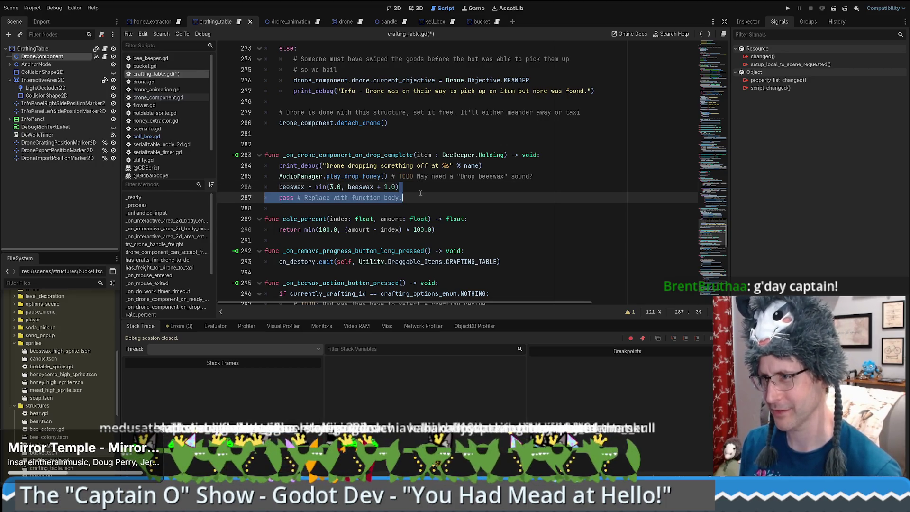
key("BackSpace")
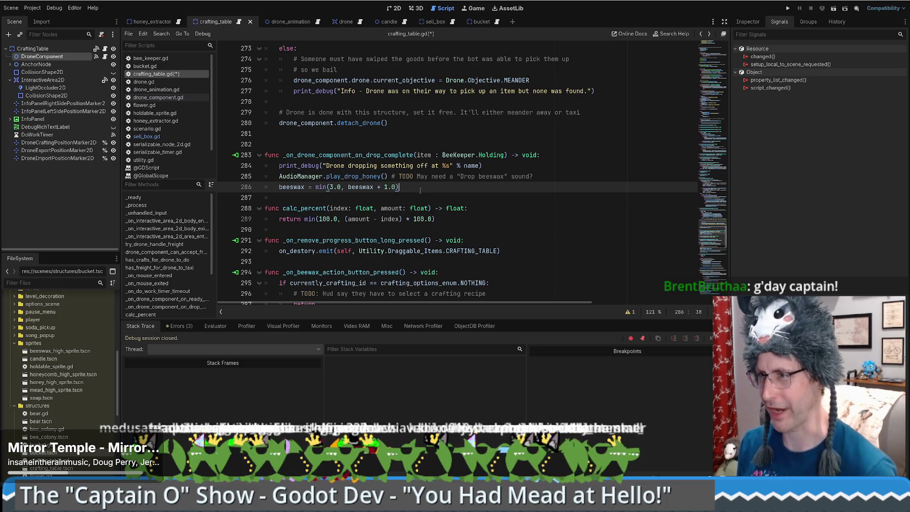
key("ctrl+s")
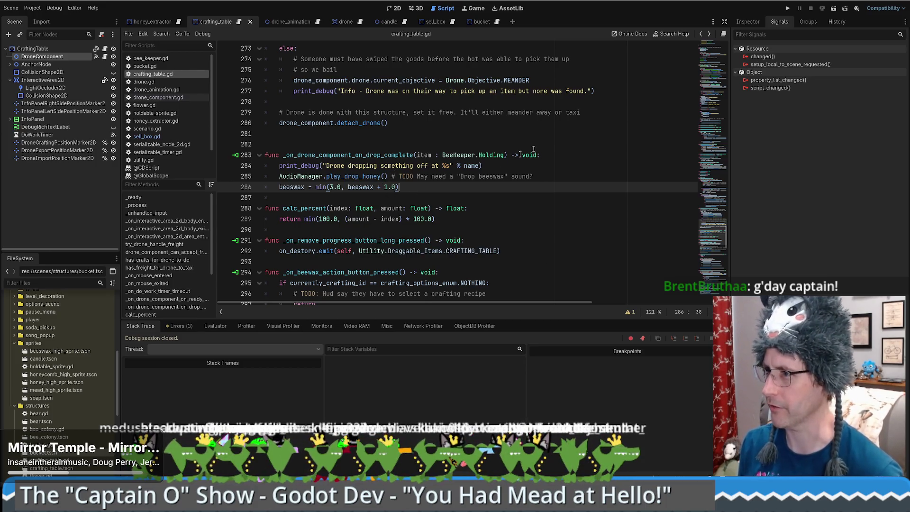
left_click(789, 8)
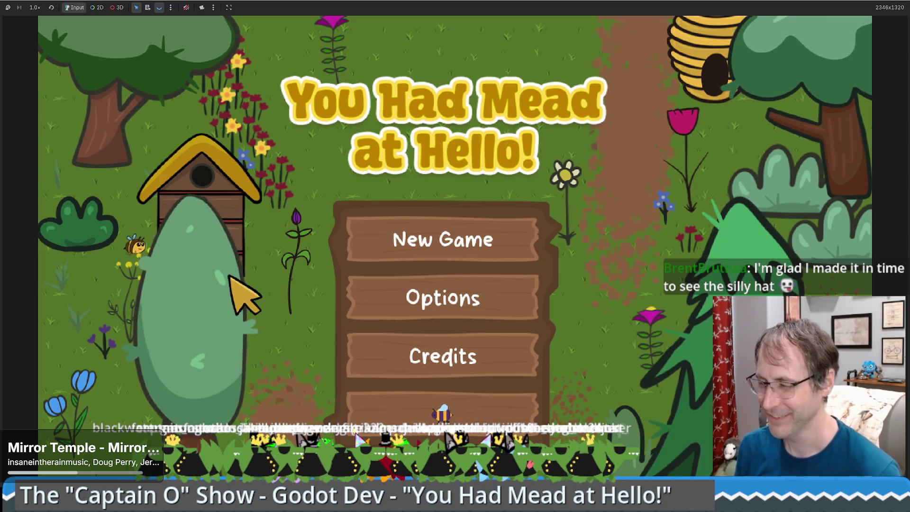
Start a new game, then buy and place a honey extractor beside the beekeeper
left_click(473, 373)
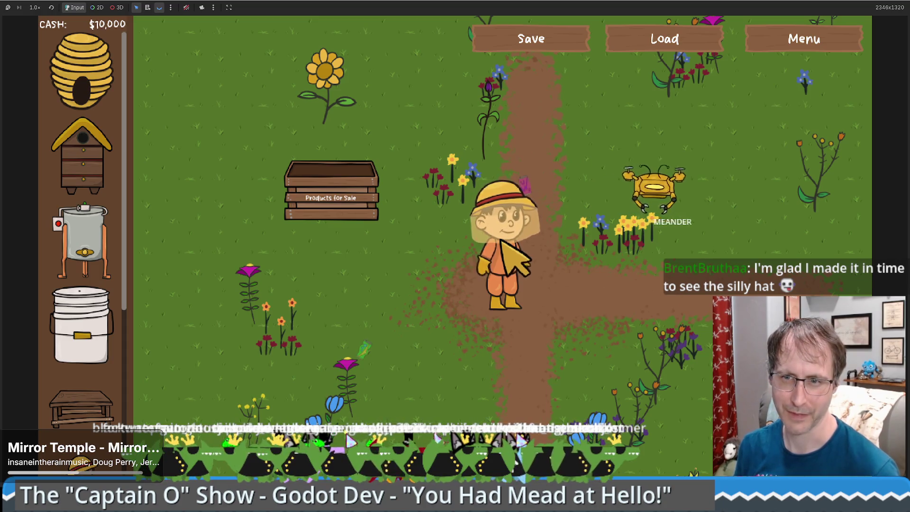
key("Right")
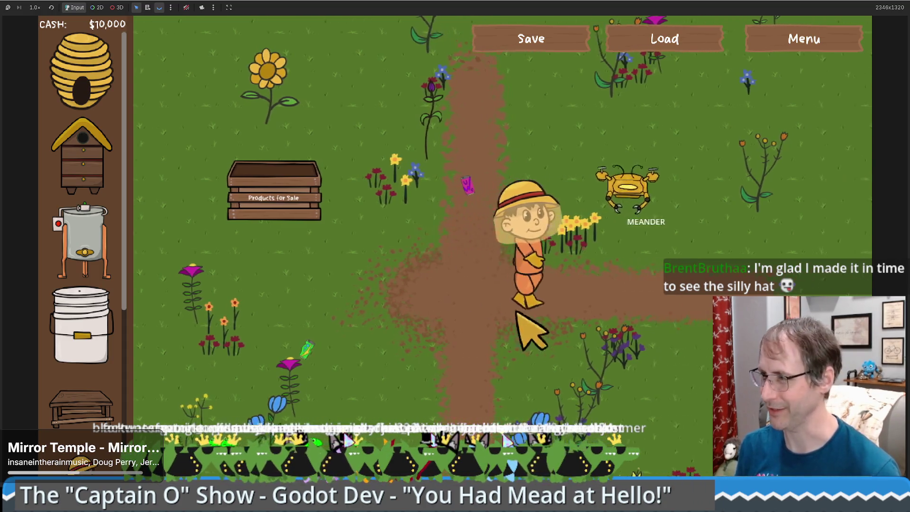
key("Right")
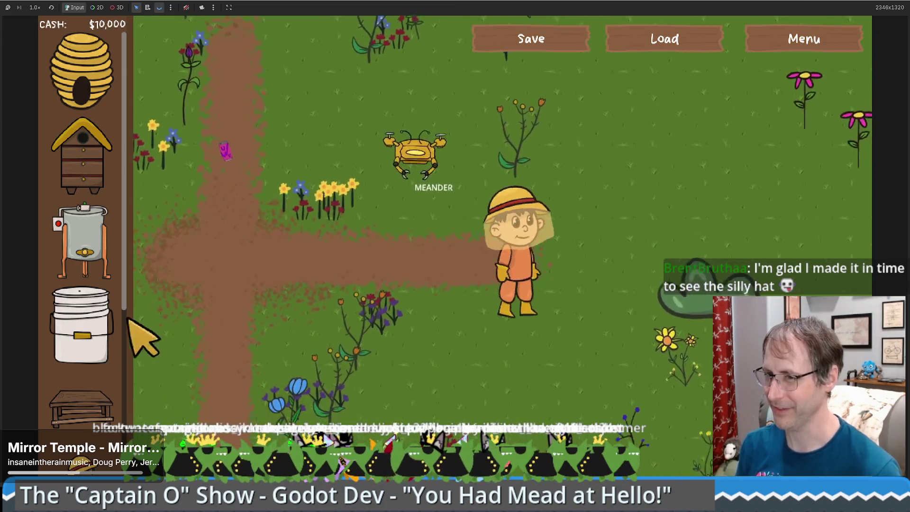
left_click(83, 239)
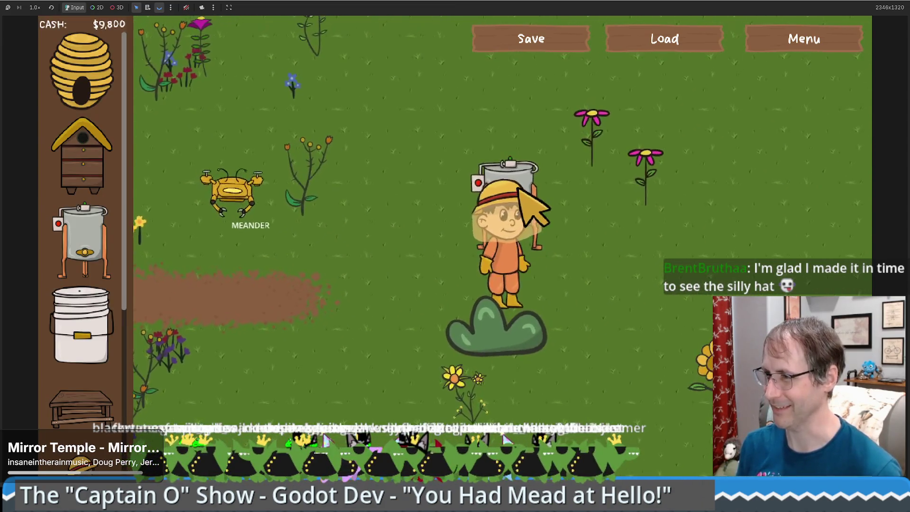
left_click(533, 208)
left_click(550, 278)
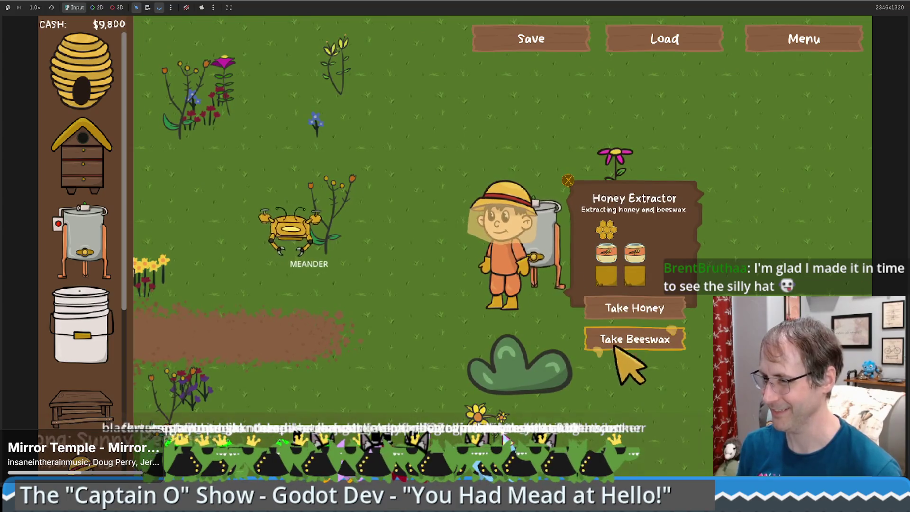
Place a crafting table, check the info panels, and add another honey extractor on the right
left_click(81, 405)
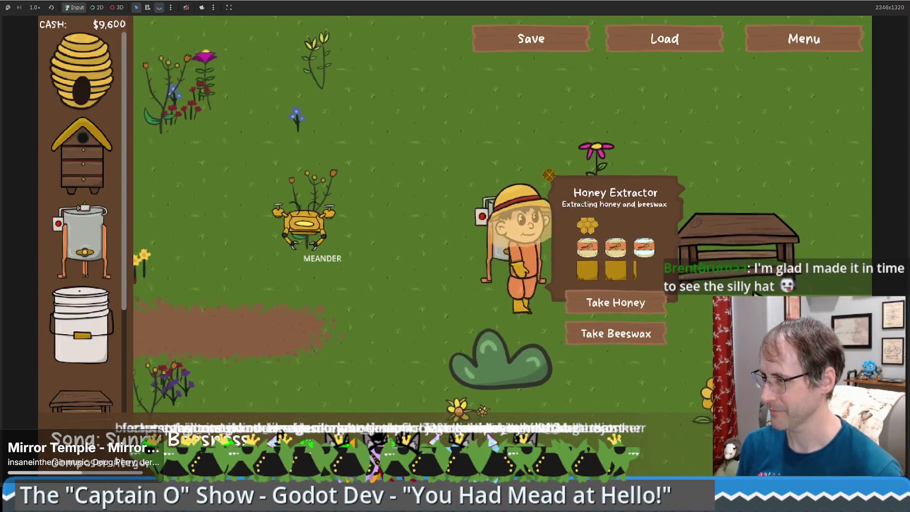
left_click(757, 292)
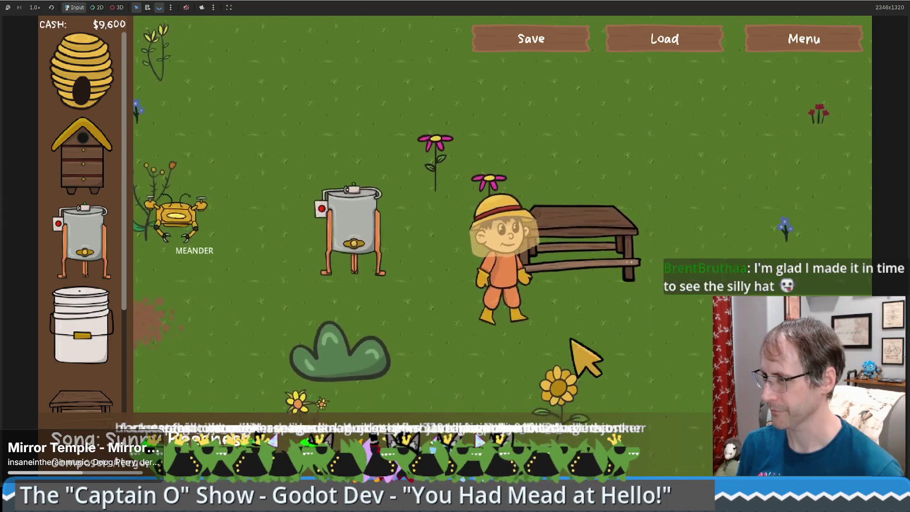
left_click(422, 254)
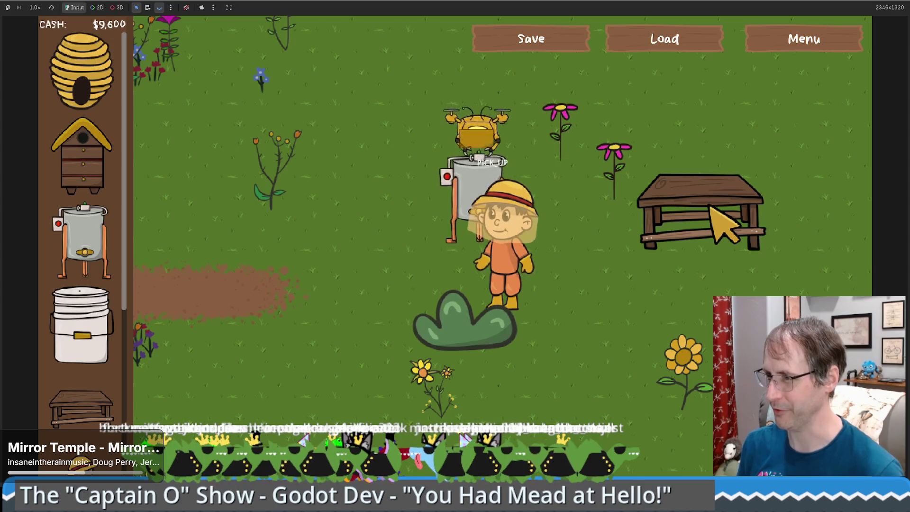
left_click(517, 208)
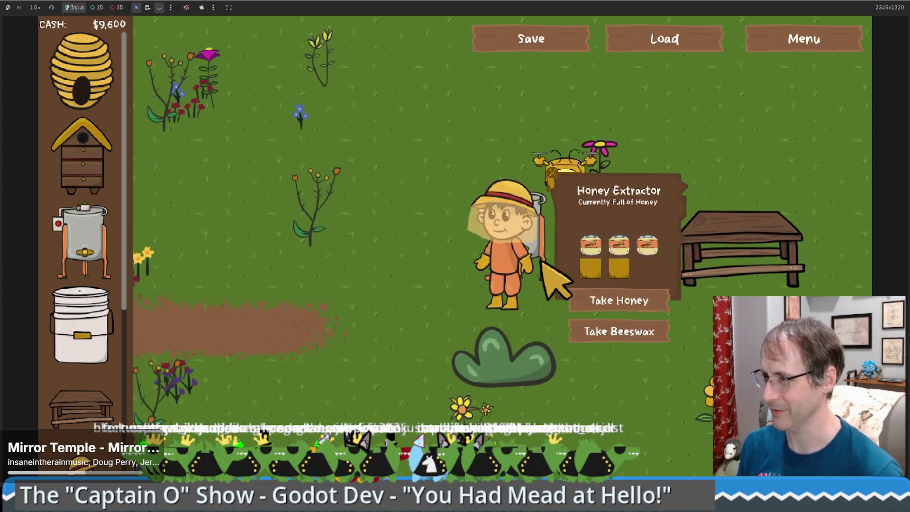
left_click(580, 327)
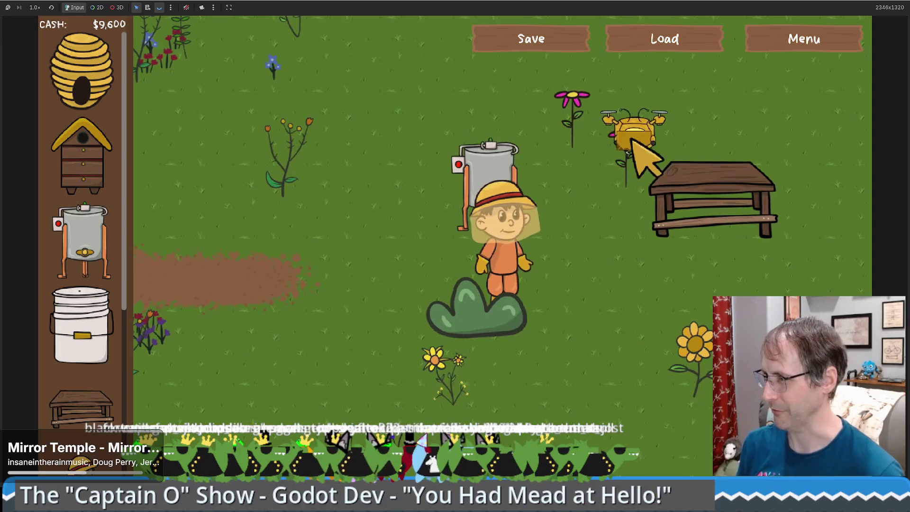
left_click(640, 164)
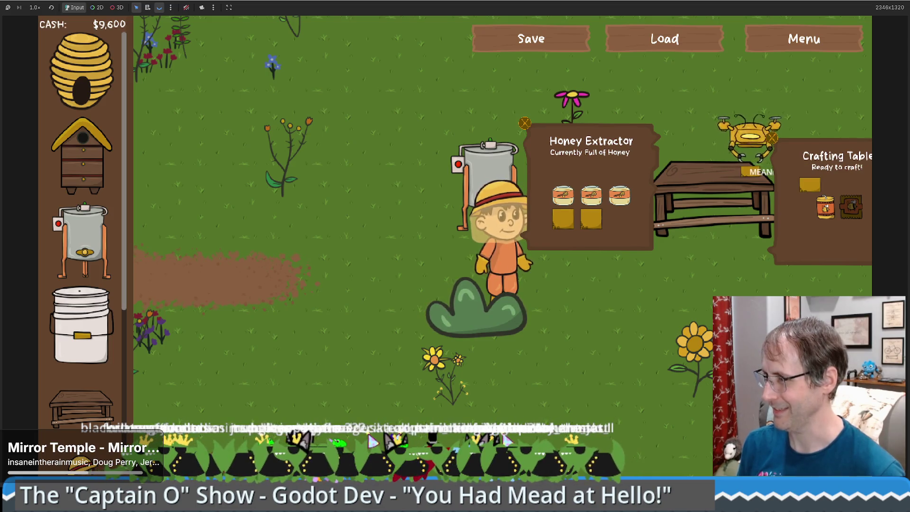
mouse_move(80, 239)
left_mouse_down()
mouse_move(800, 223)
mouse_move(740, 213)
left_mouse_up()
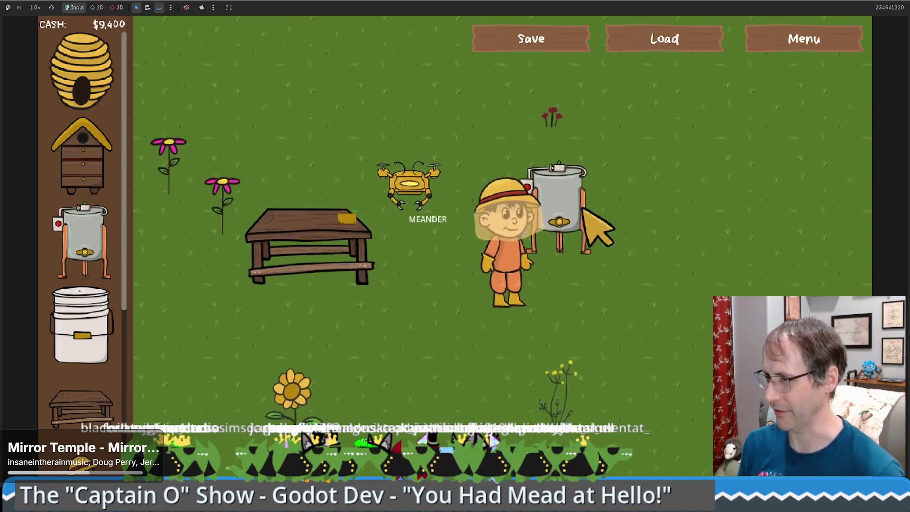
left_click(564, 242)
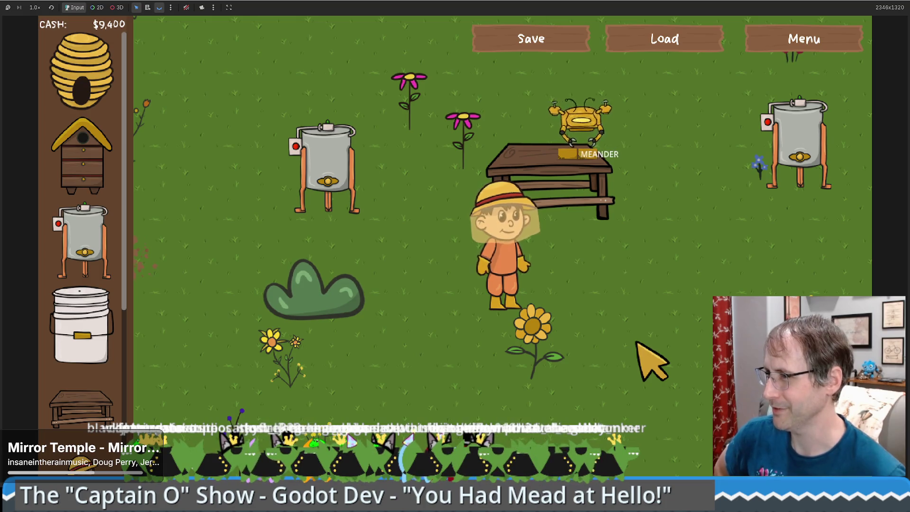
Walk the beekeeper around the garden and toggle the machine info panels with Tab
key("a")
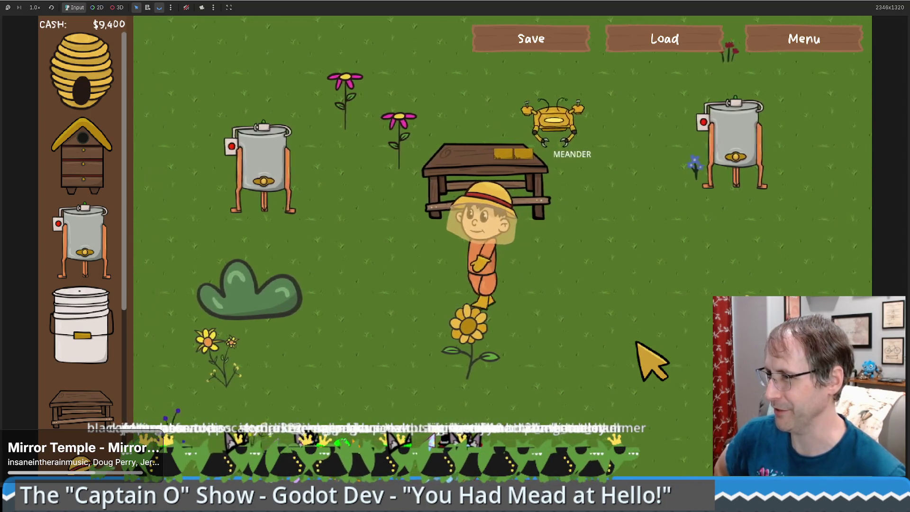
key("d")
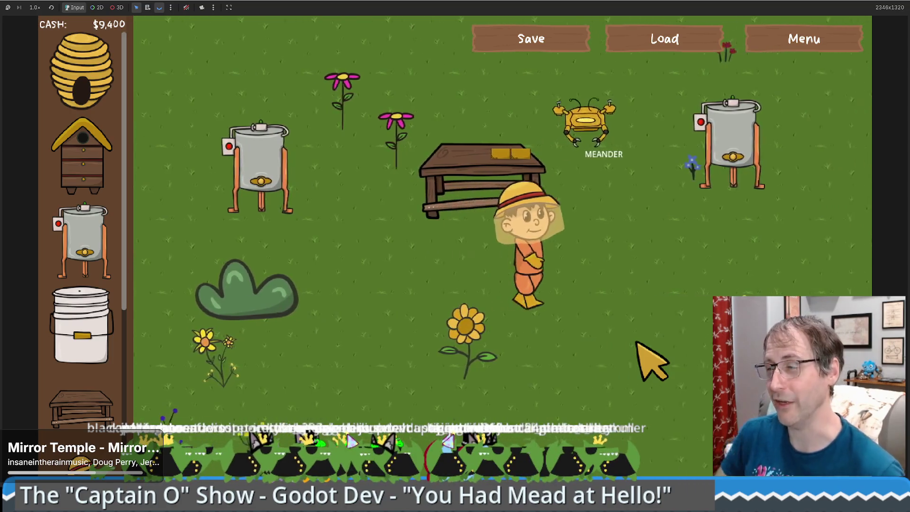
key("d")
key("w")
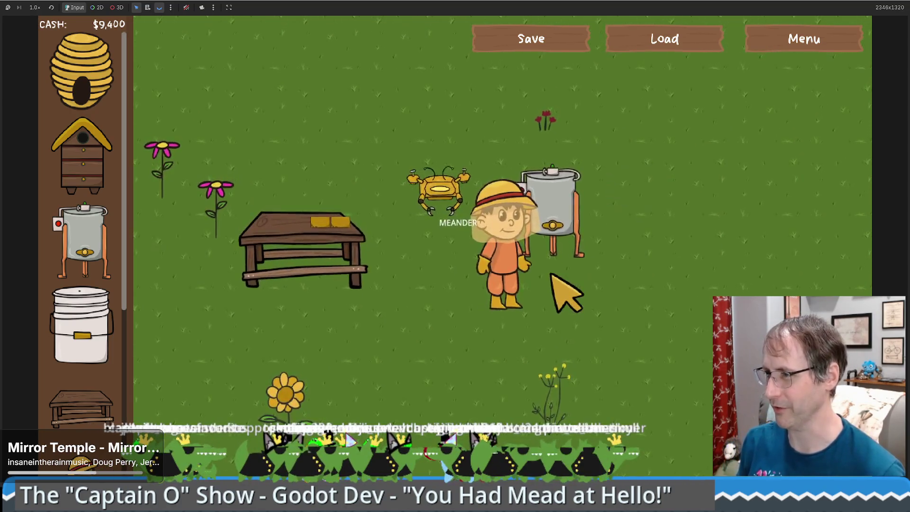
key("s")
key("a")
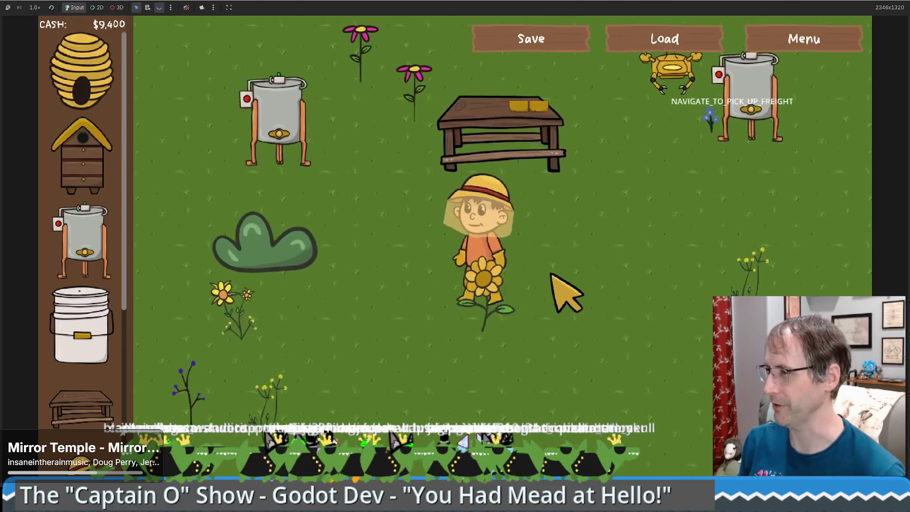
key("w")
key("d")
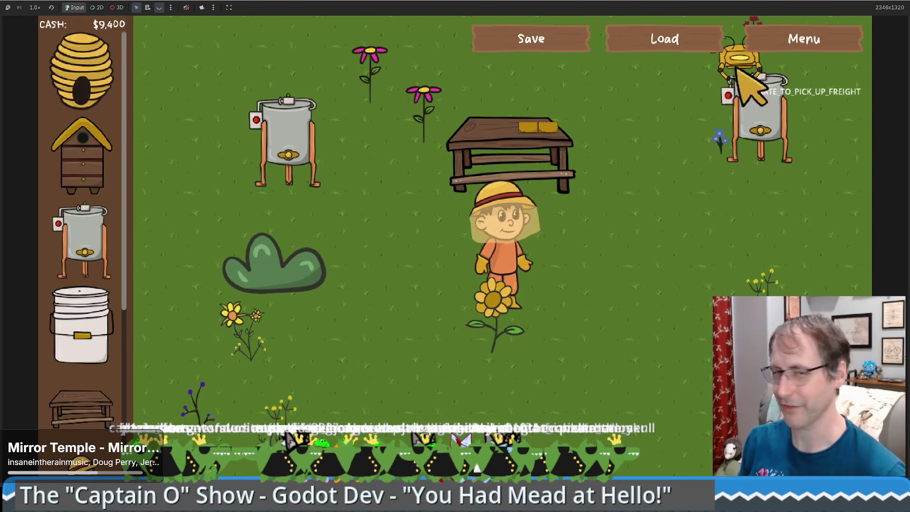
key("w")
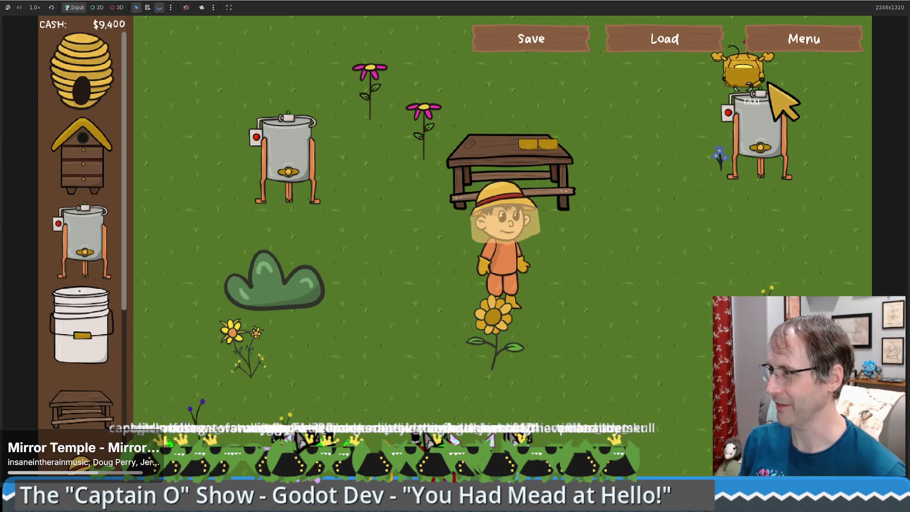
key("Tab")
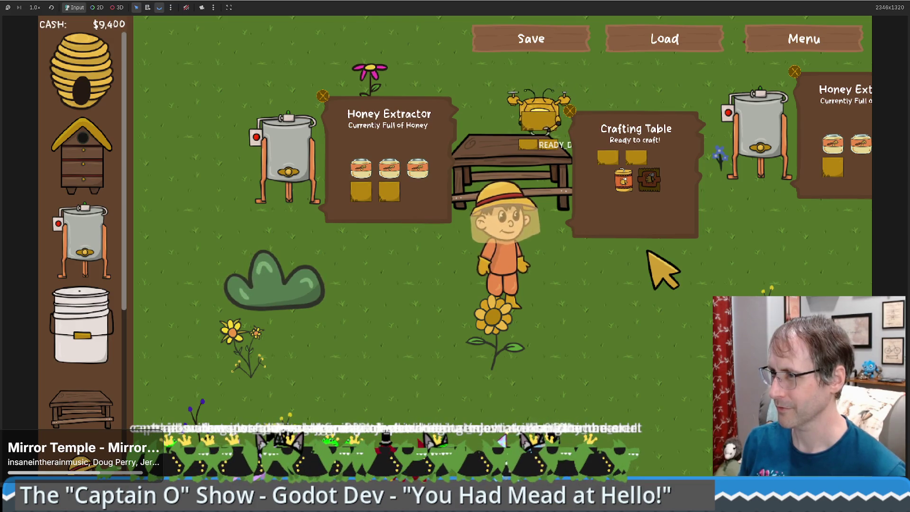
key("Tab")
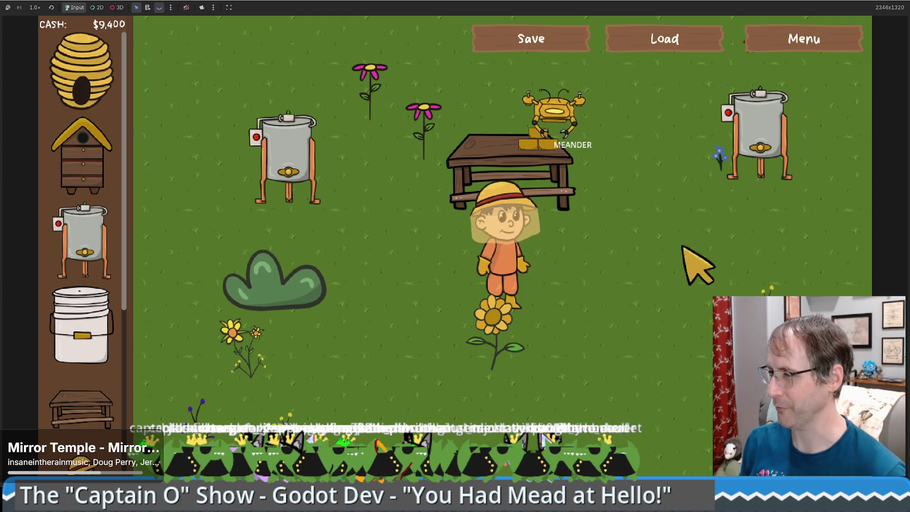
key("Tab")
key("Tab")
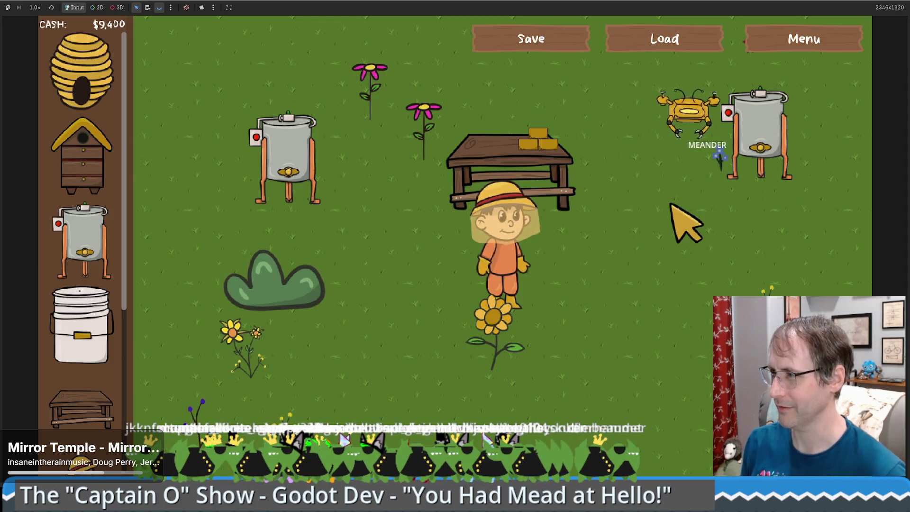
Maximize the game window and place another crafting table and honey extractor, leaving $9,000
key("d")
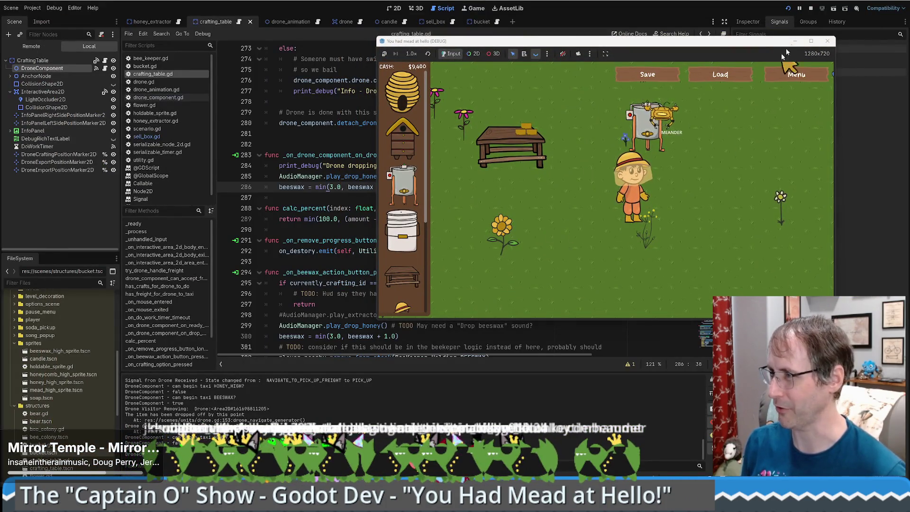
left_click(810, 41)
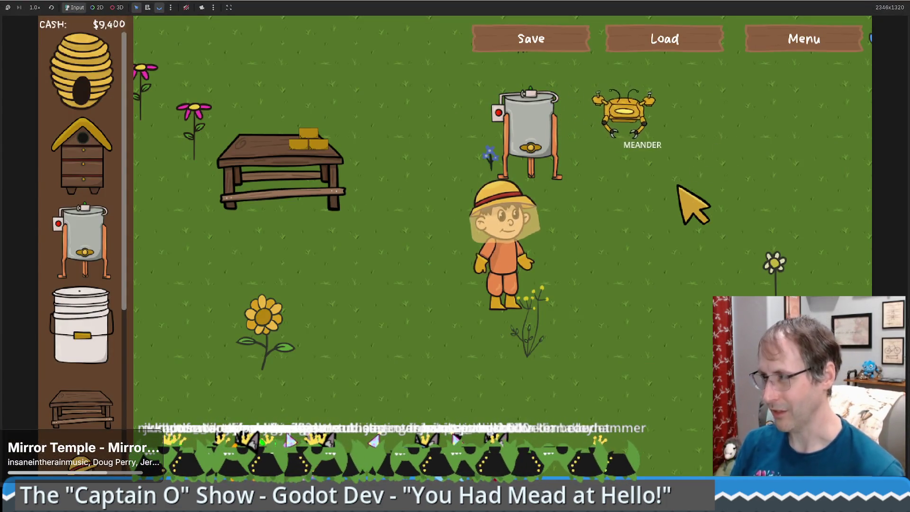
key("Right")
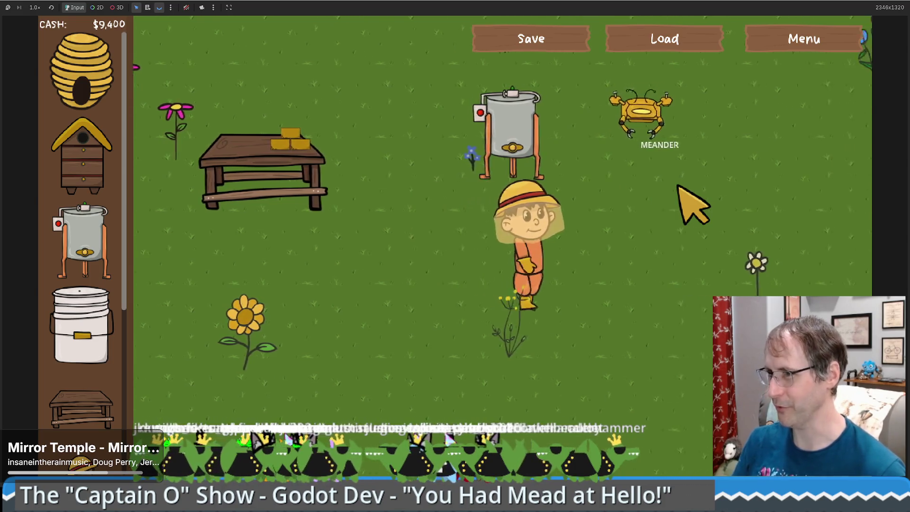
left_click_drag(80, 408, 685, 386)
mouse_move(83, 242)
left_mouse_down()
mouse_move(652, 227)
mouse_move(720, 217)
left_mouse_up()
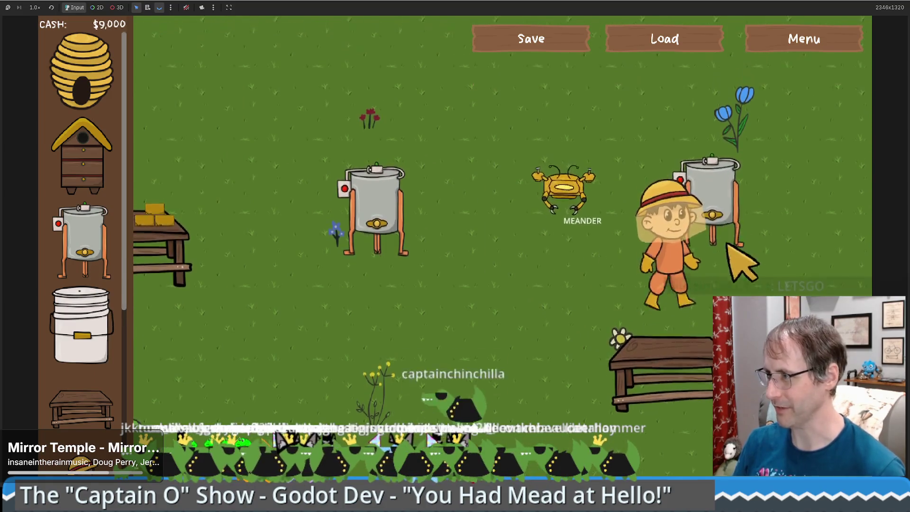
key("Down")
key("Left")
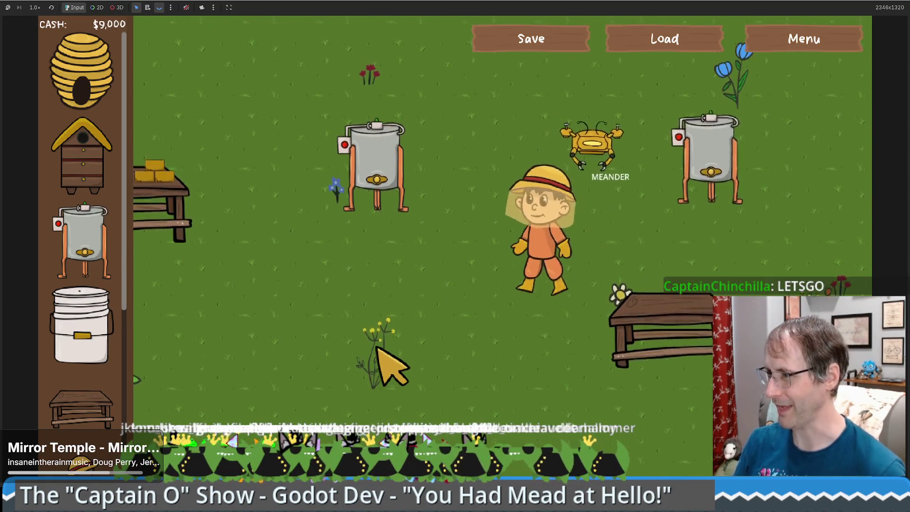
key("Up")
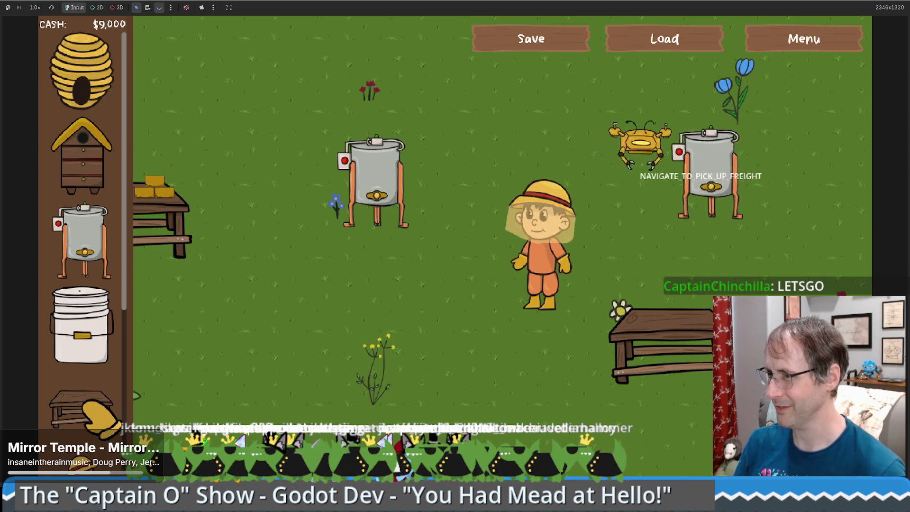
mouse_move(95, 412)
key("Right")
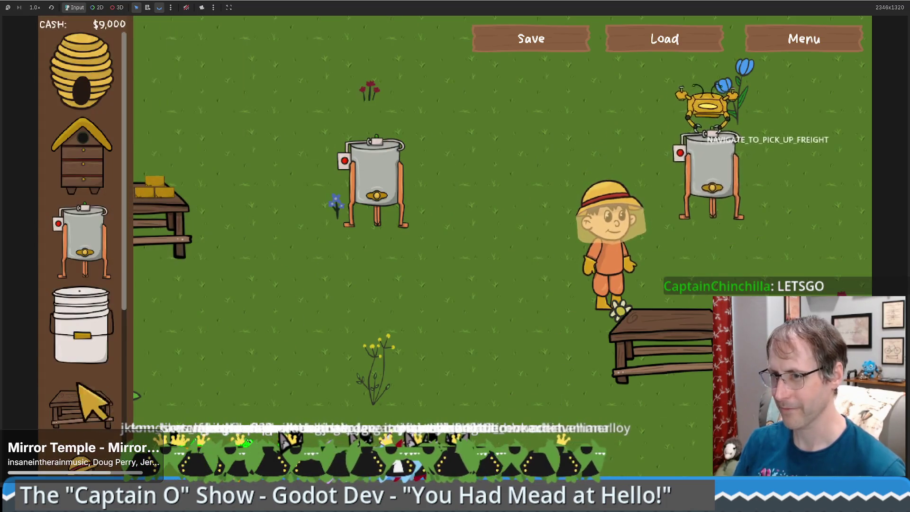
key("w+d")
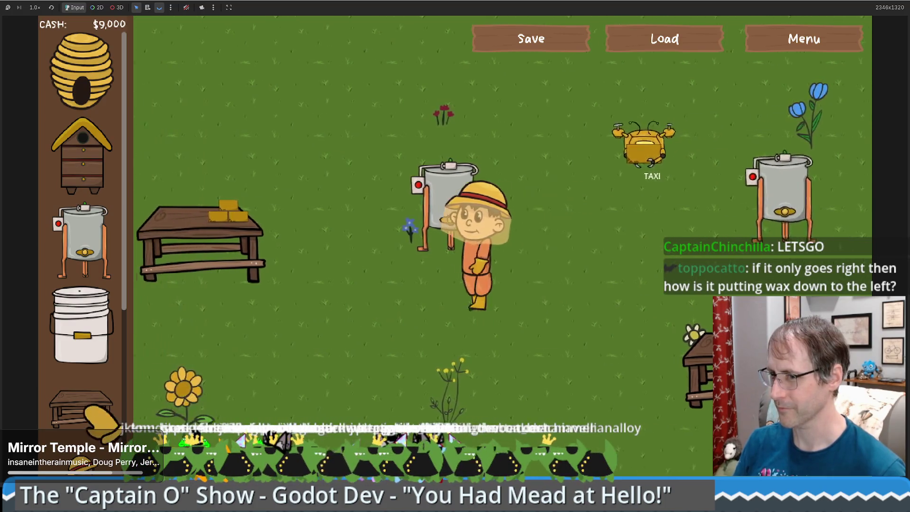
Place a crafting table and take beeswax from the honey extractor
left_click(90, 410)
key("a")
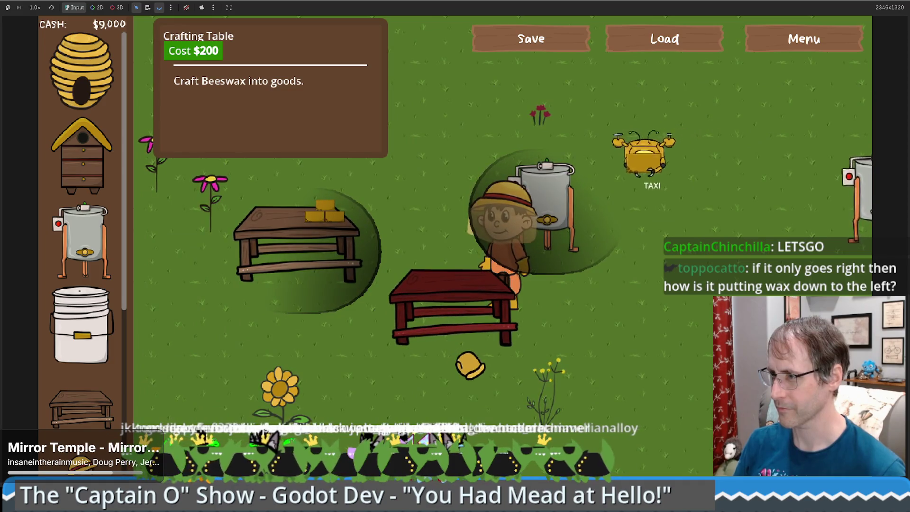
left_click(453, 367)
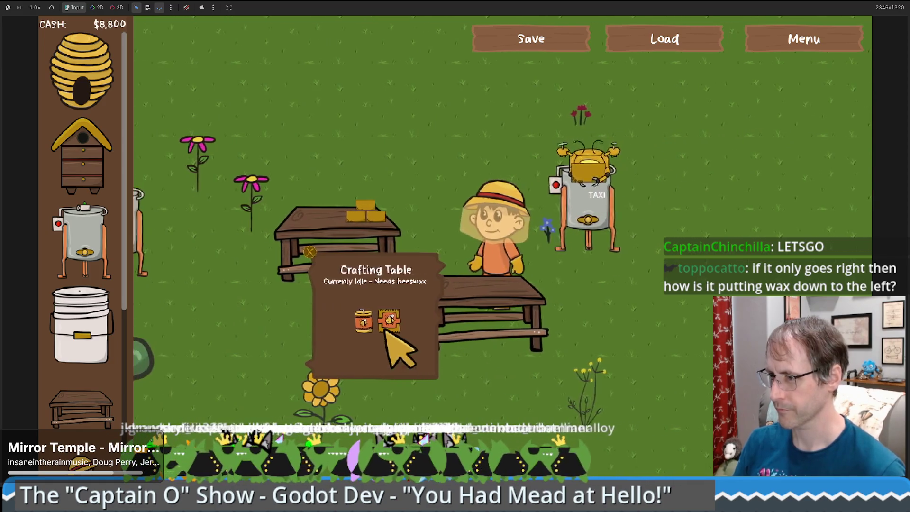
key("w")
left_click(625, 344)
key("a")
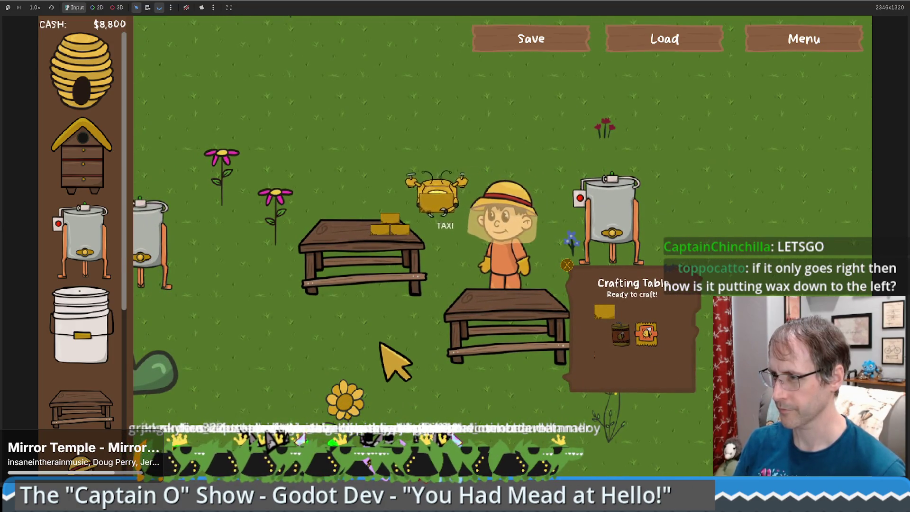
Place another crafting table in the field and load it with extractor beeswax
left_click(81, 408)
left_click(777, 203)
key("d")
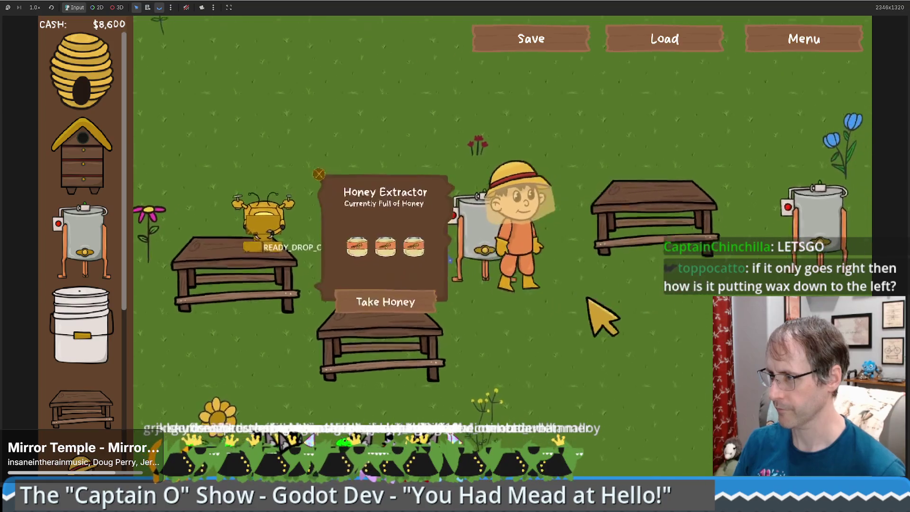
left_click(386, 345)
key("d")
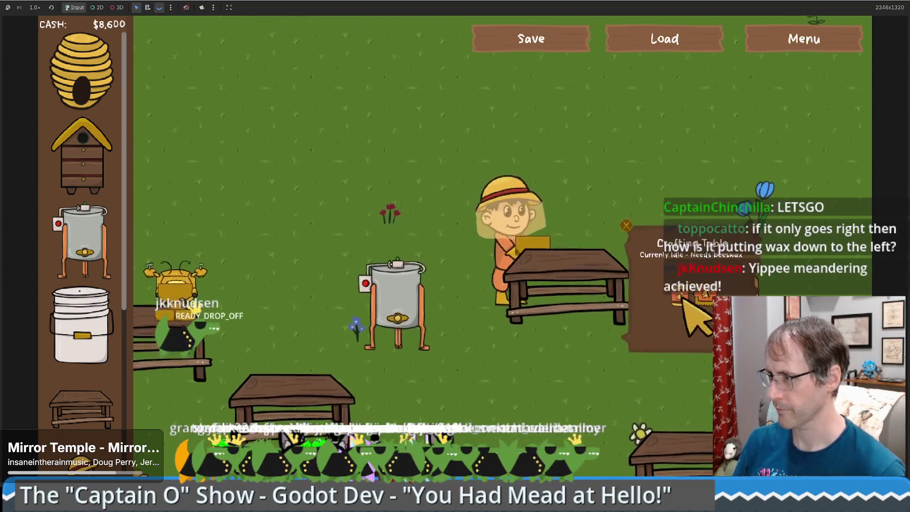
left_click(683, 297)
Walk the beekeeper around and back toward the crafting table
key("d")
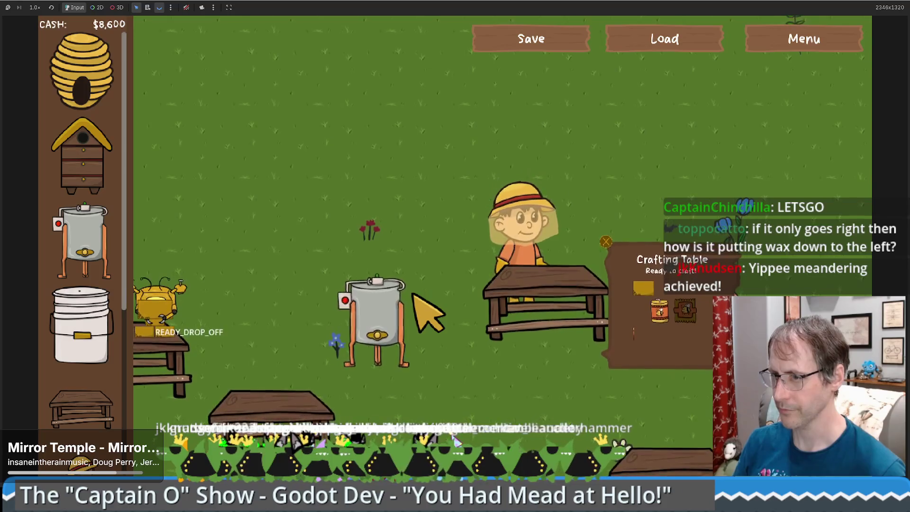
key("a")
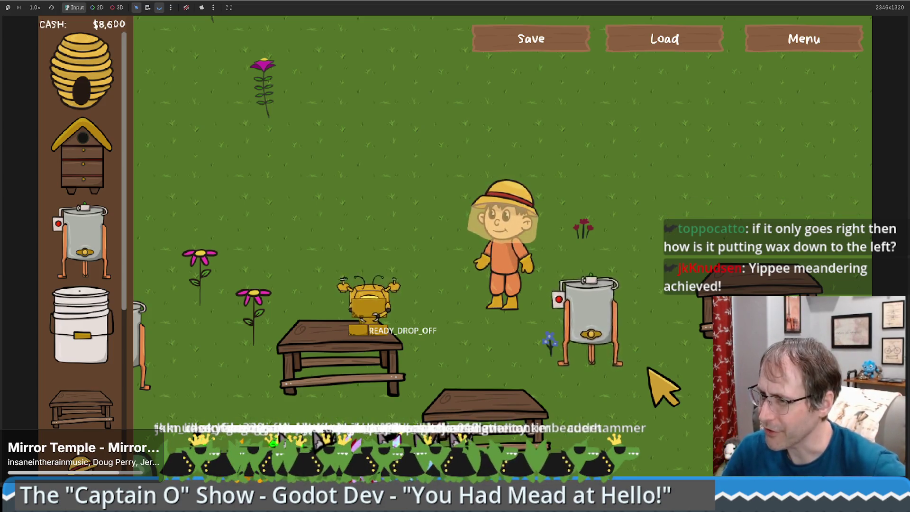
key("d")
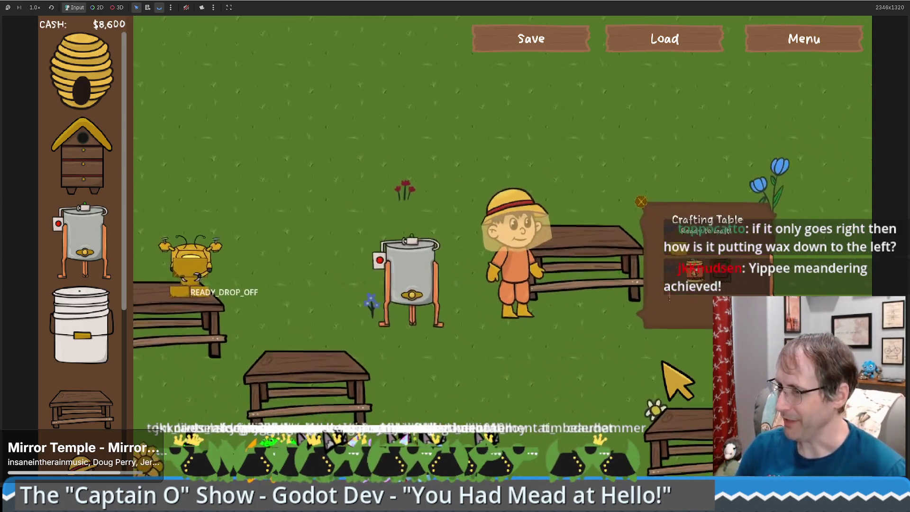
key("s")
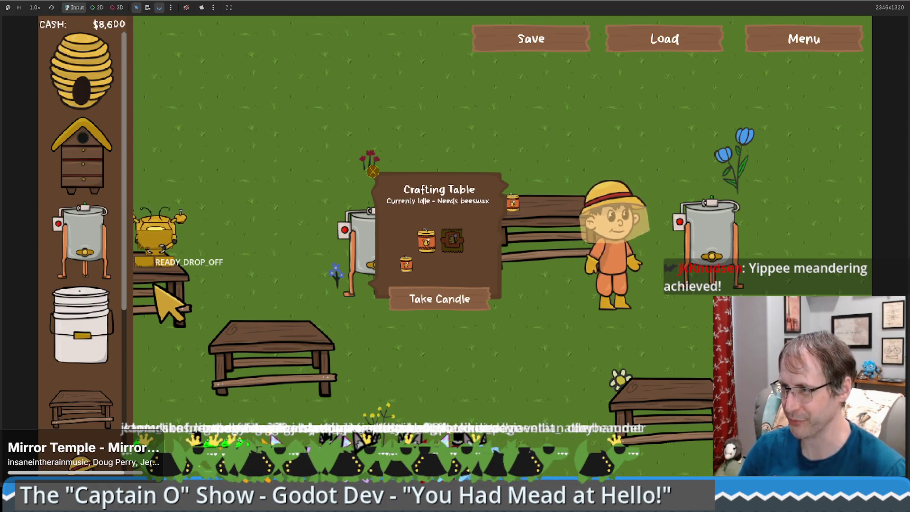
Walk the beekeeper left to the crafting table and take the finished candle
key("a")
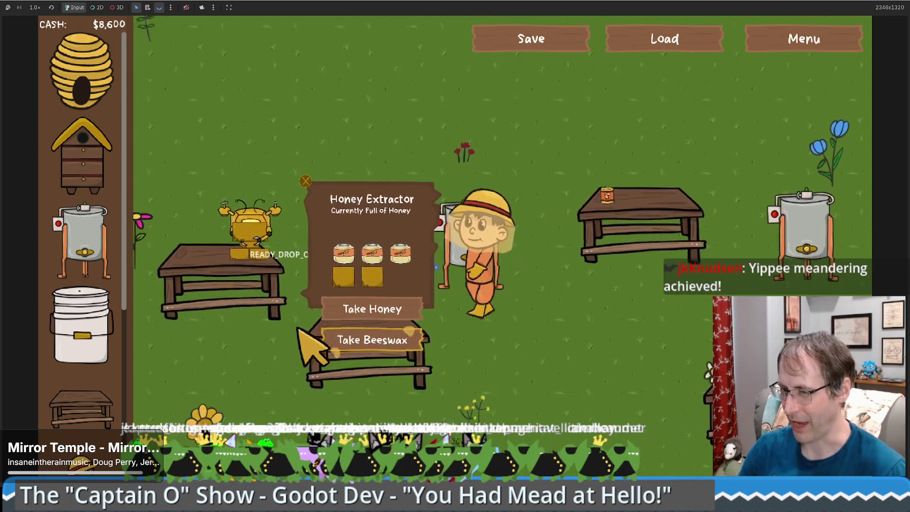
key("a")
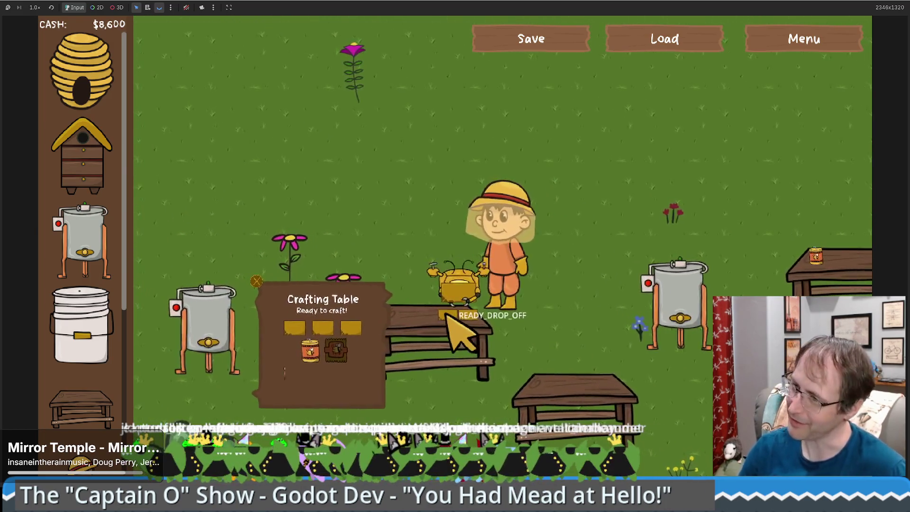
key("d")
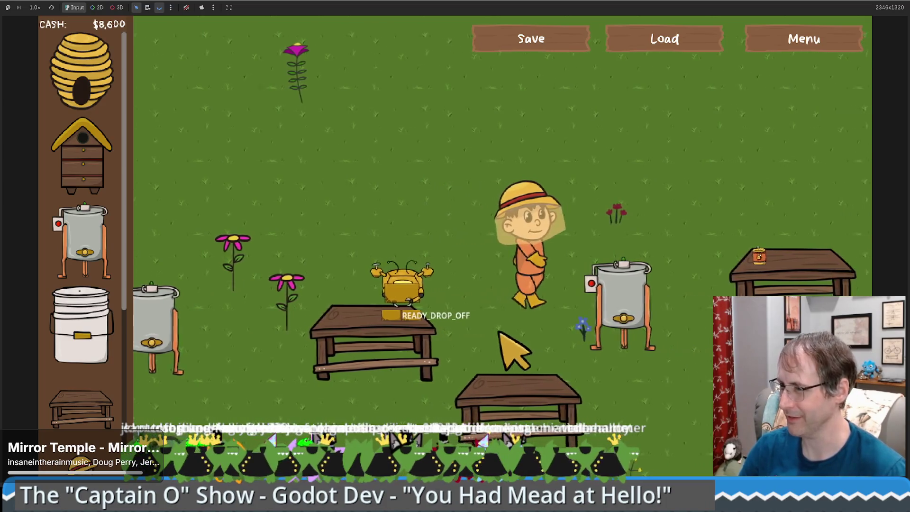
key("a")
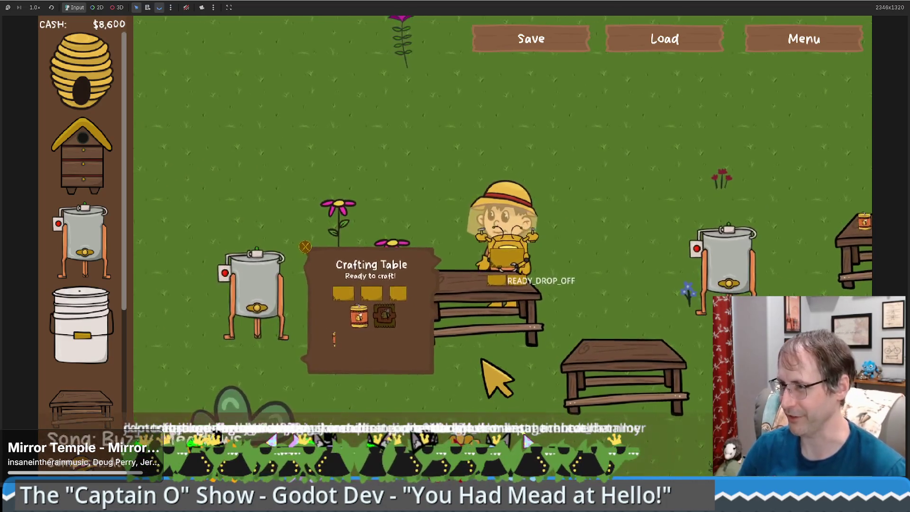
key("a")
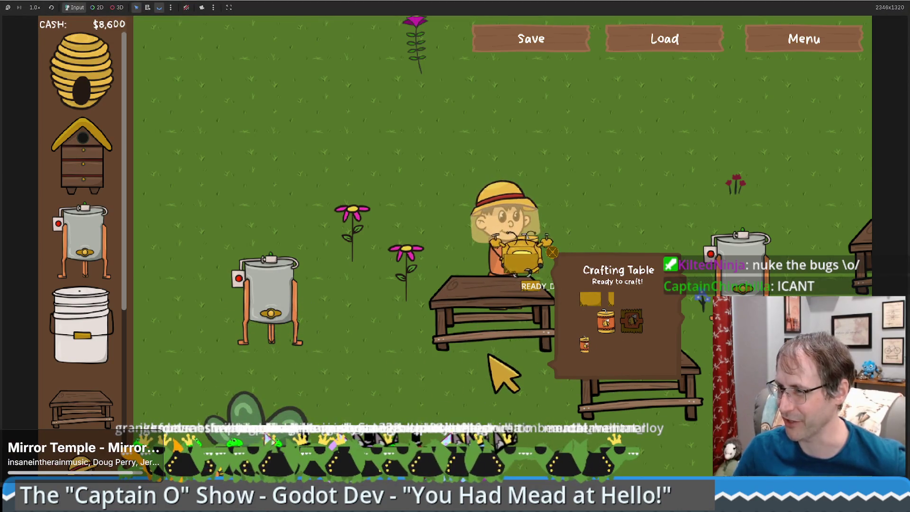
key("a")
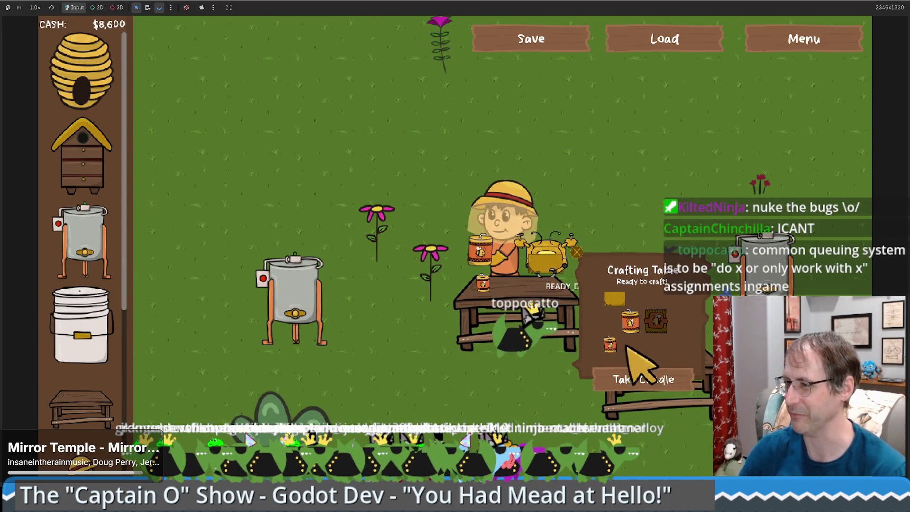
left_click(635, 365)
key("d")
key("d")
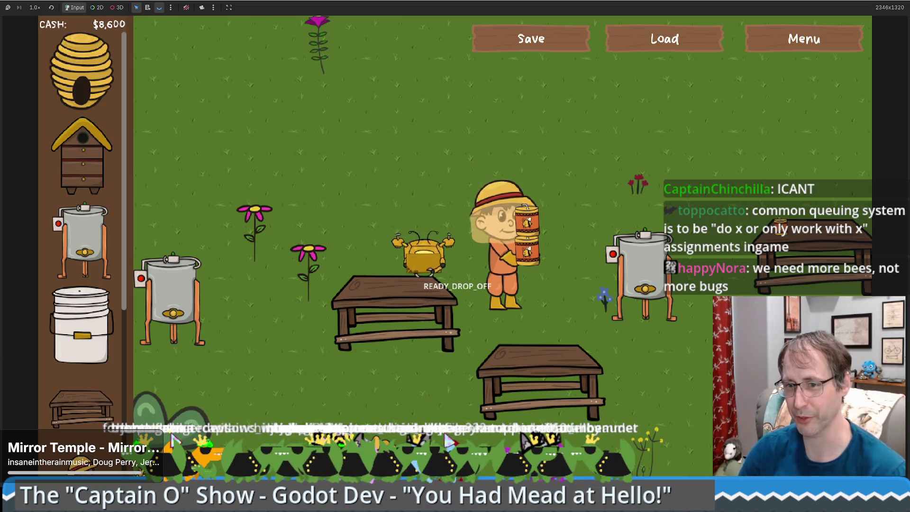
Place about eight Human Made Bee Hives across open spots of the field, reaching $6,400
left_click(82, 71)
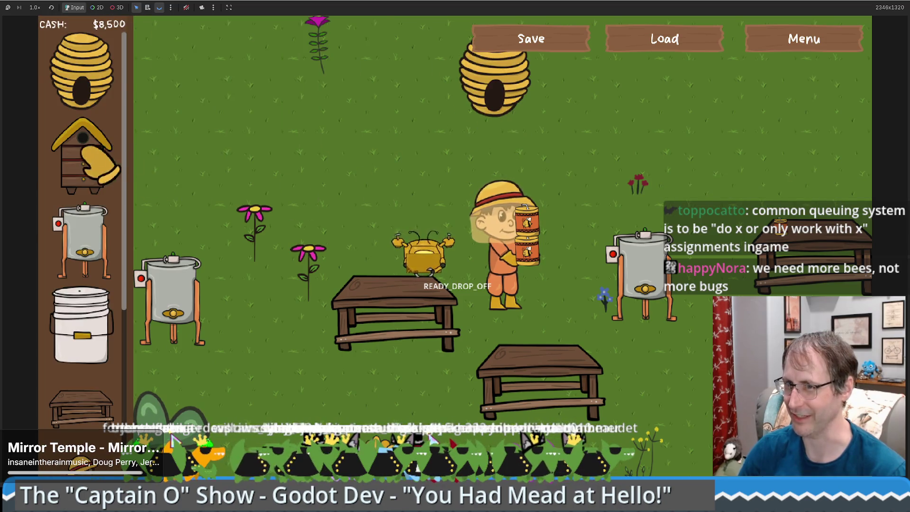
left_click(100, 164)
left_click(374, 189)
left_click(83, 156)
left_click(661, 182)
left_click(83, 157)
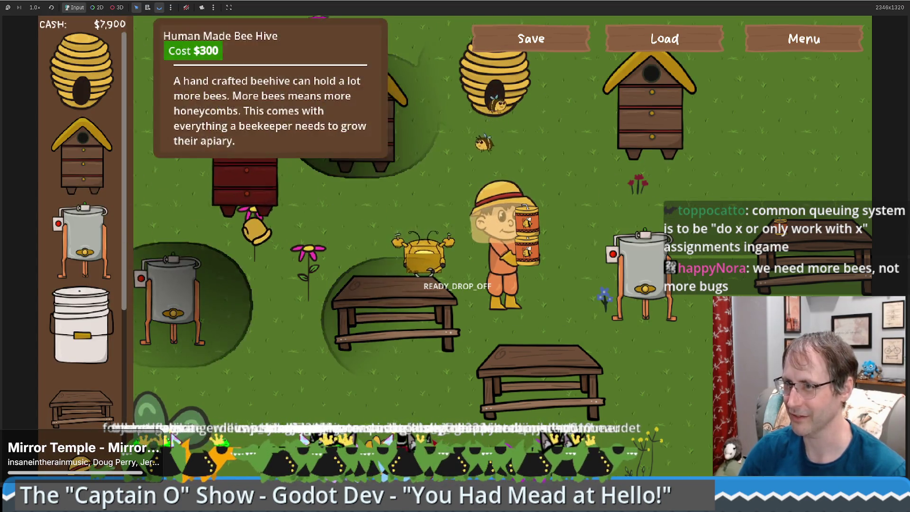
left_click(244, 190)
left_click(248, 203)
left_click(83, 157)
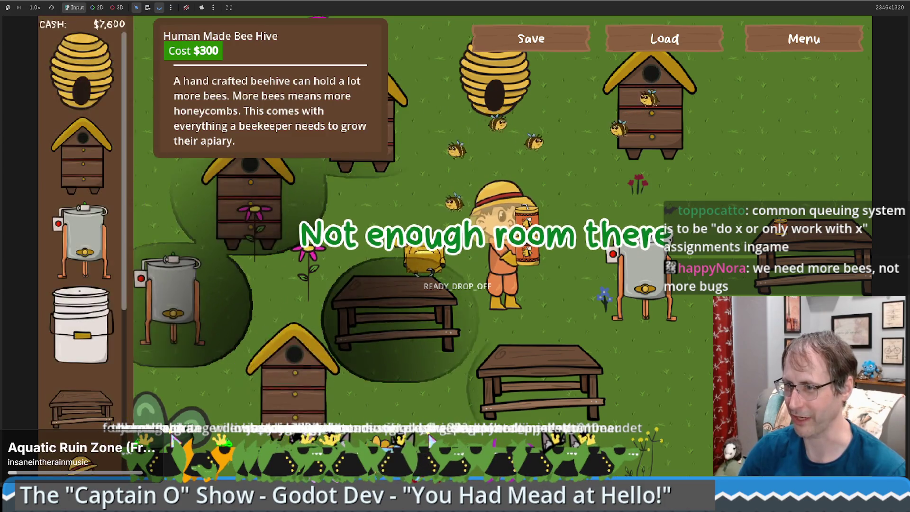
left_click(469, 204)
left_click(83, 156)
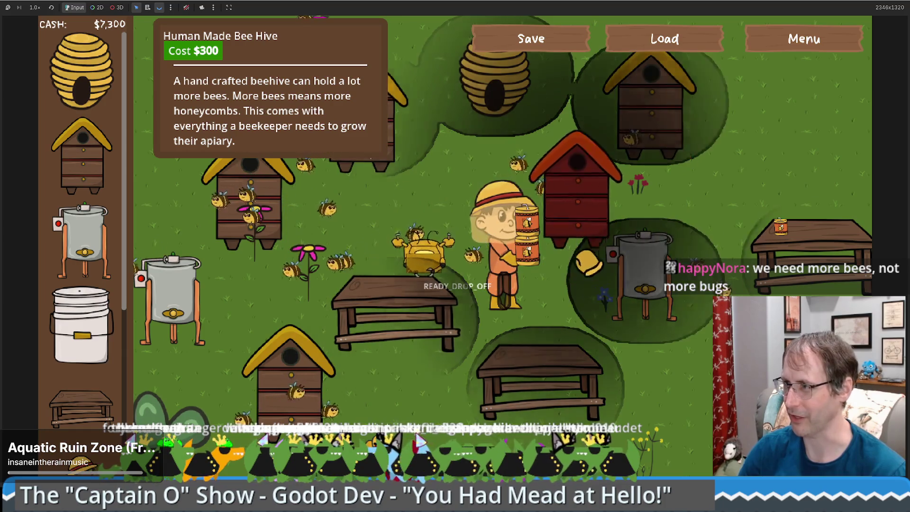
left_click(784, 126)
left_click(83, 157)
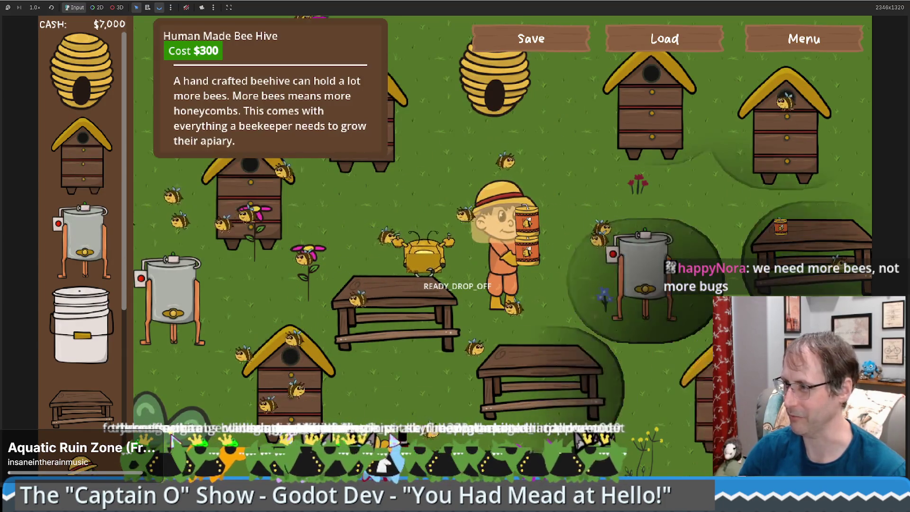
left_click(83, 157)
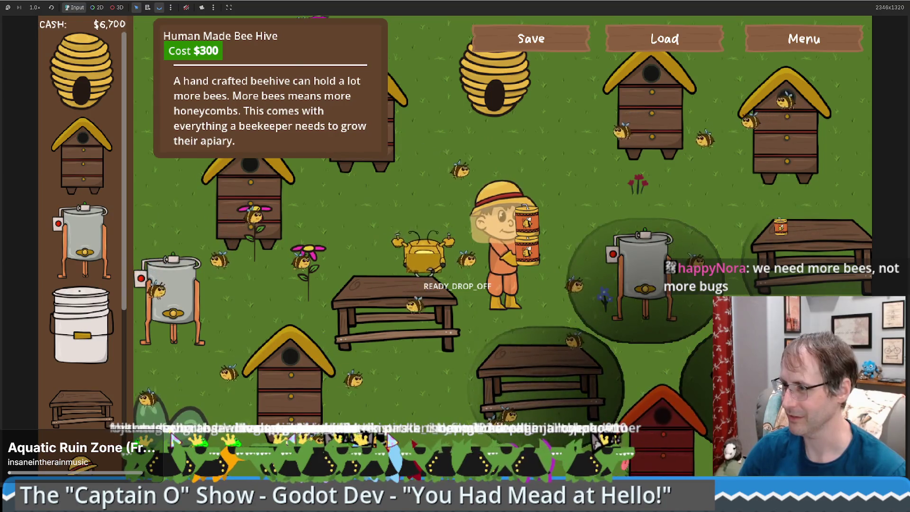
left_click(635, 408)
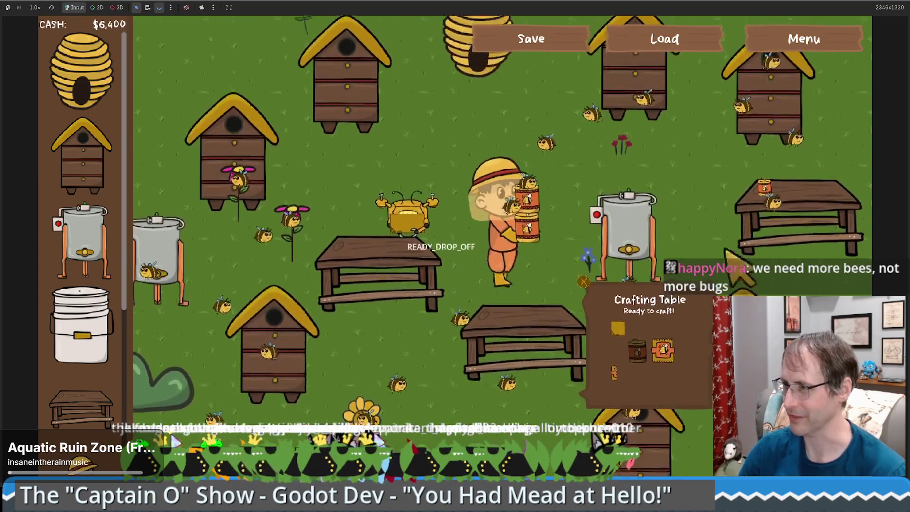
key("w")
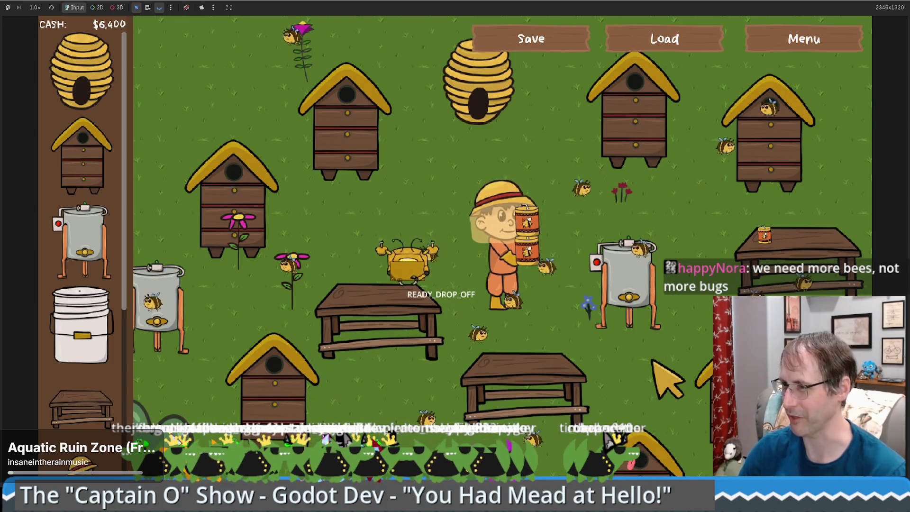
Walk to the Sell Box and sell the carried candle, raising cash to $6,600
scroll(112, 400, "down", 5)
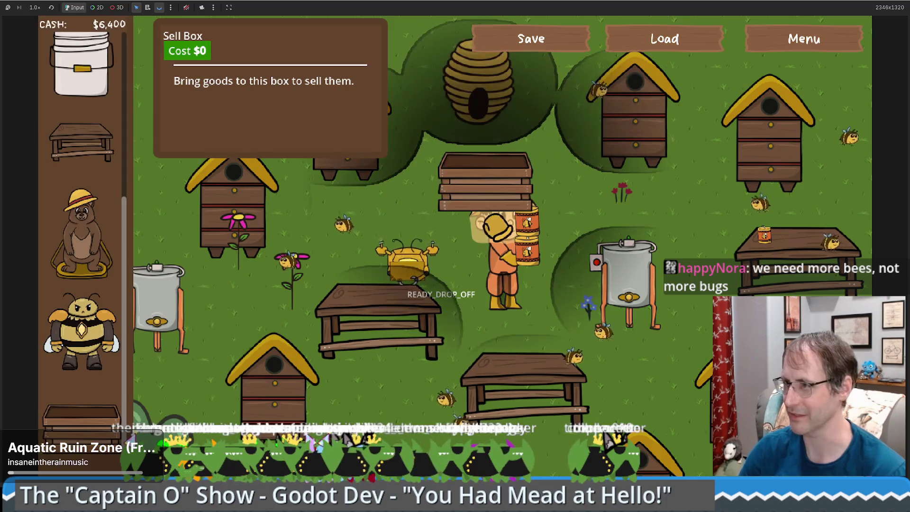
key("w")
left_click(578, 270)
key("s")
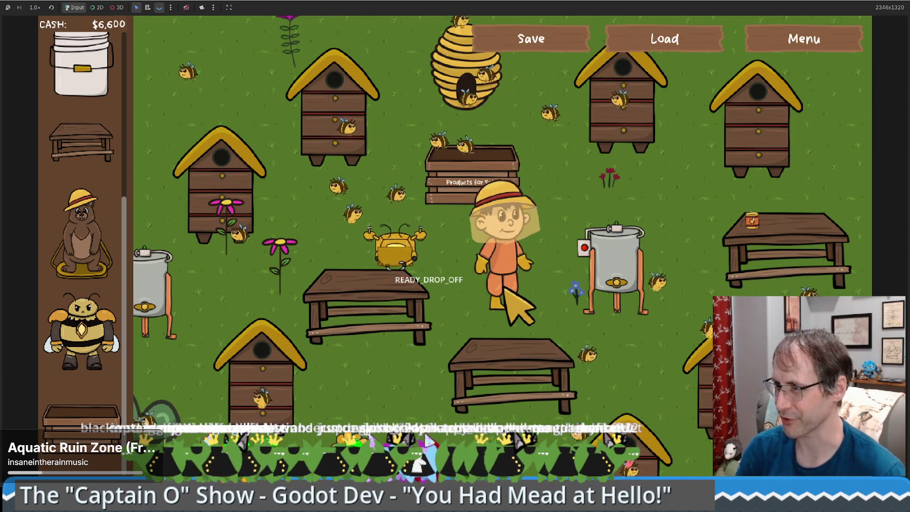
Walk the beekeeper back and forth over to the honey extractor
key("d")
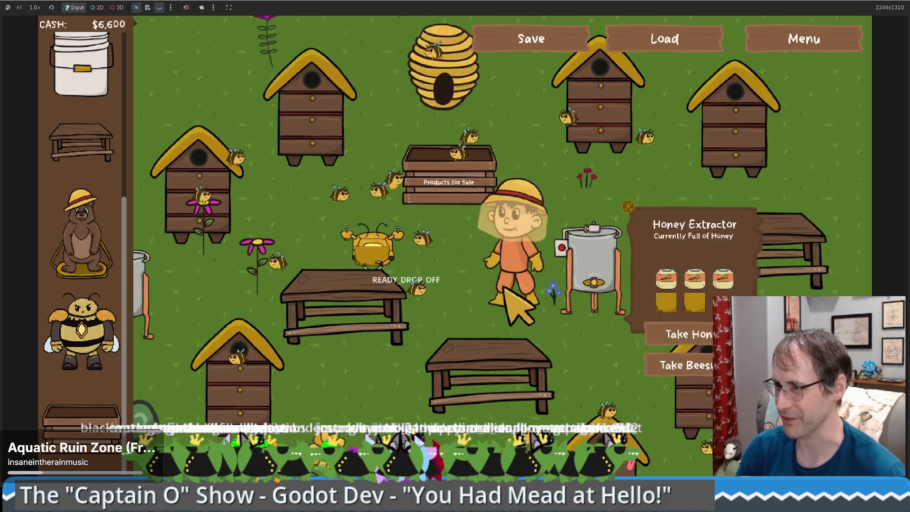
key("a")
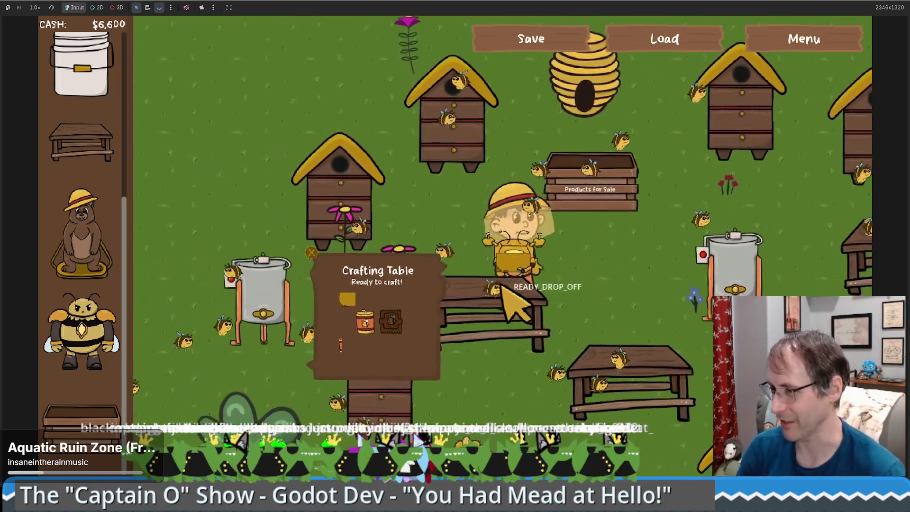
key("d")
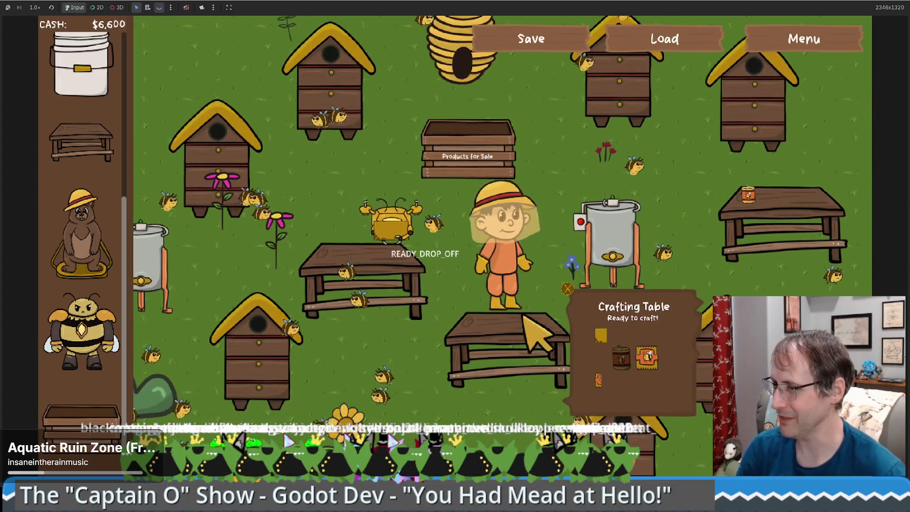
key("w")
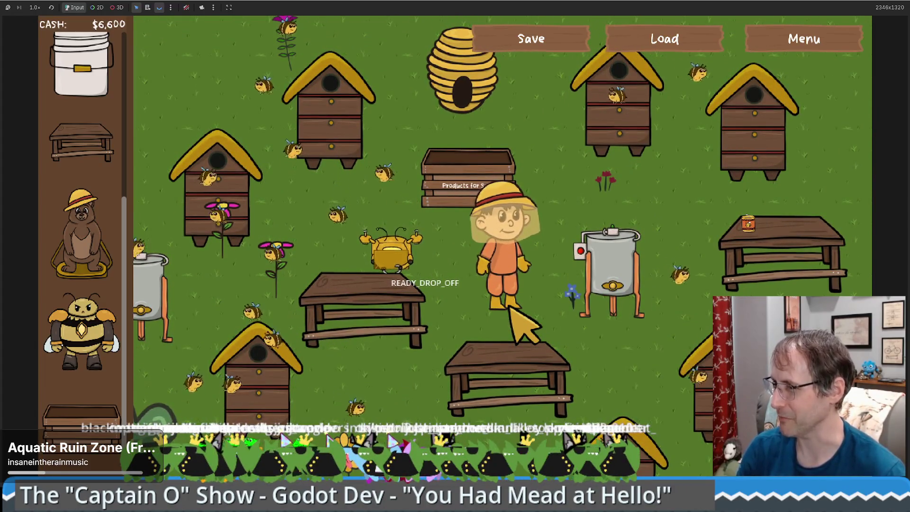
key("d")
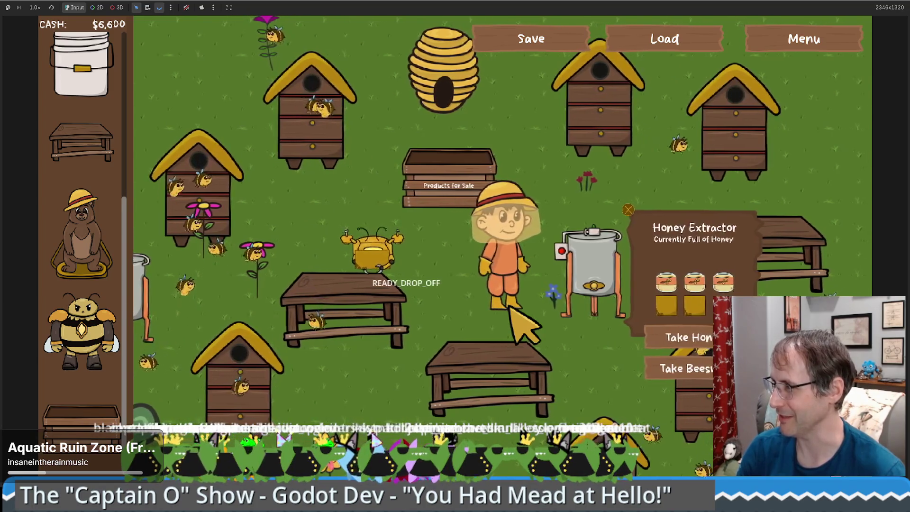
key("a")
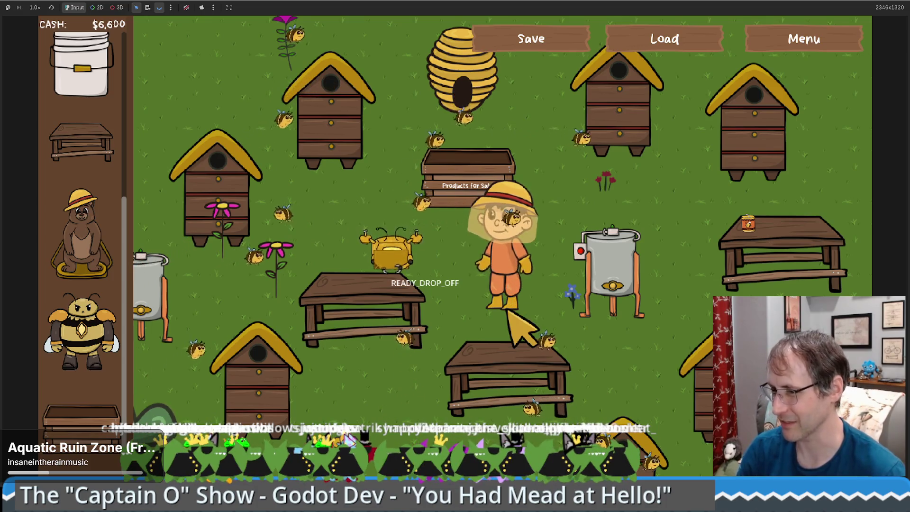
key("d")
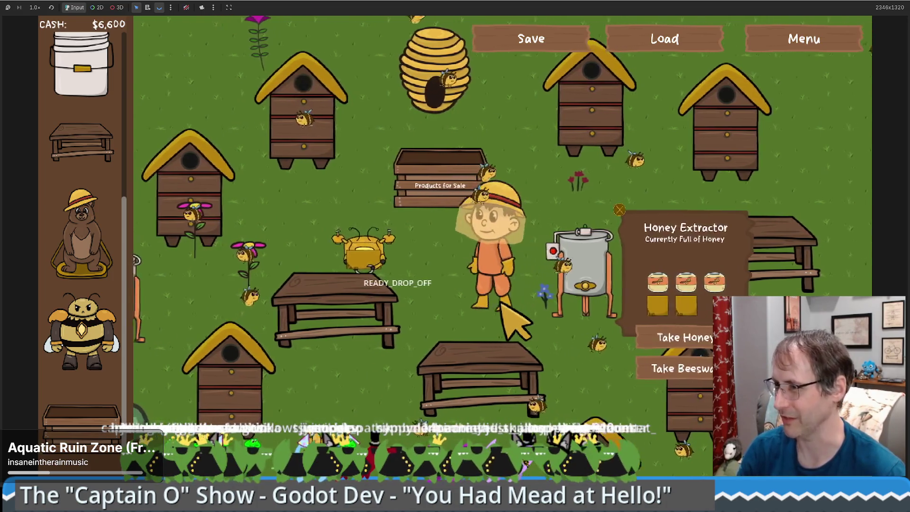
Take beeswax from the extractor, sell it for $6,750, then walk to the crafting table
left_click(678, 367)
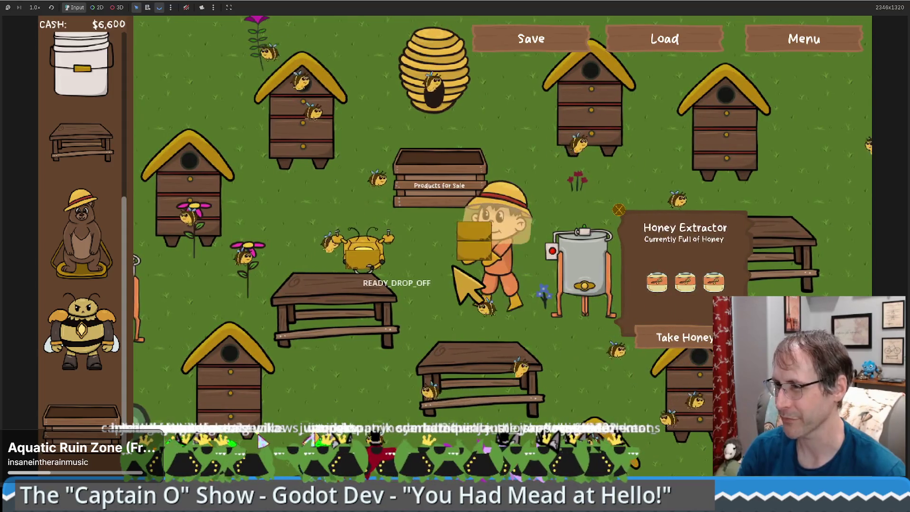
key("w")
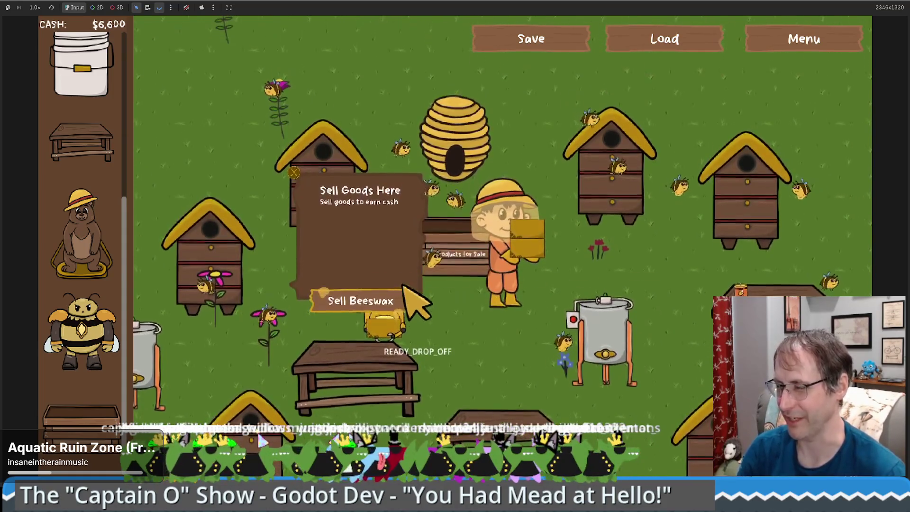
left_click(391, 301)
key("s")
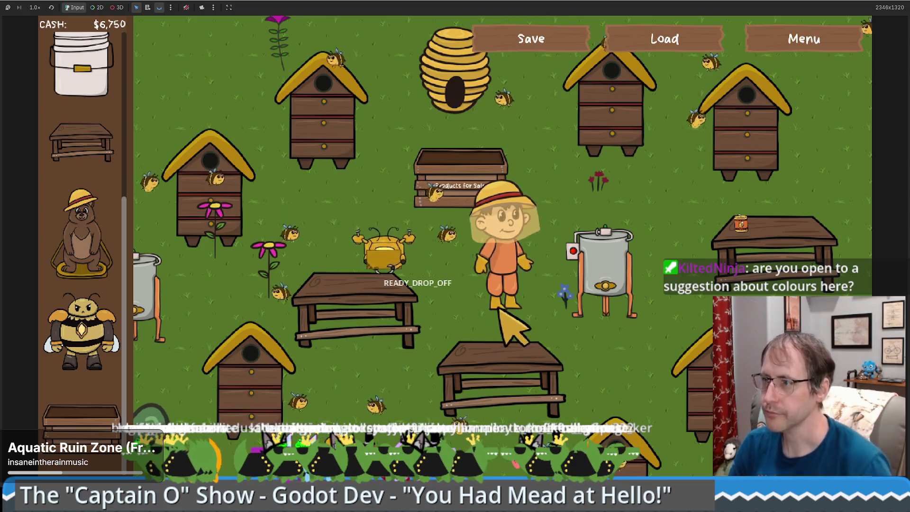
key("a")
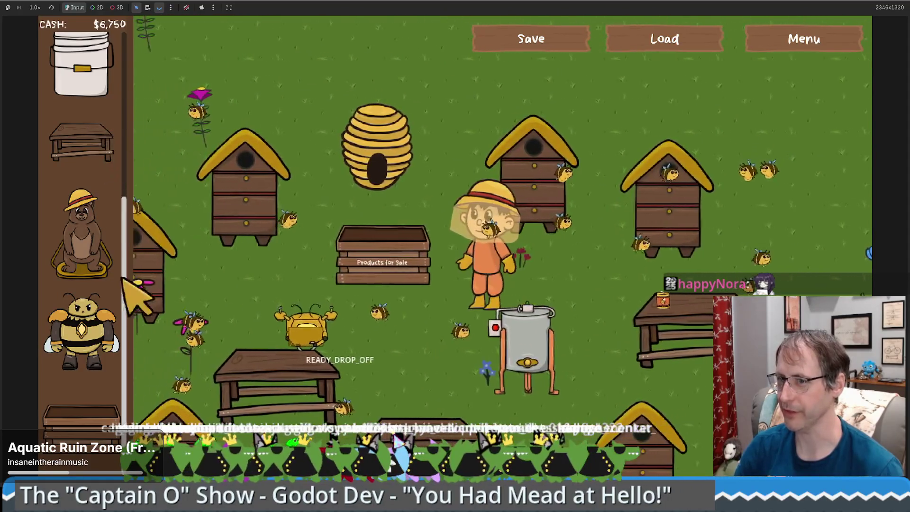
Drag seven Human Made Bee Hives from the shop onto open spots across the field
scroll(102, 176, "up", 5)
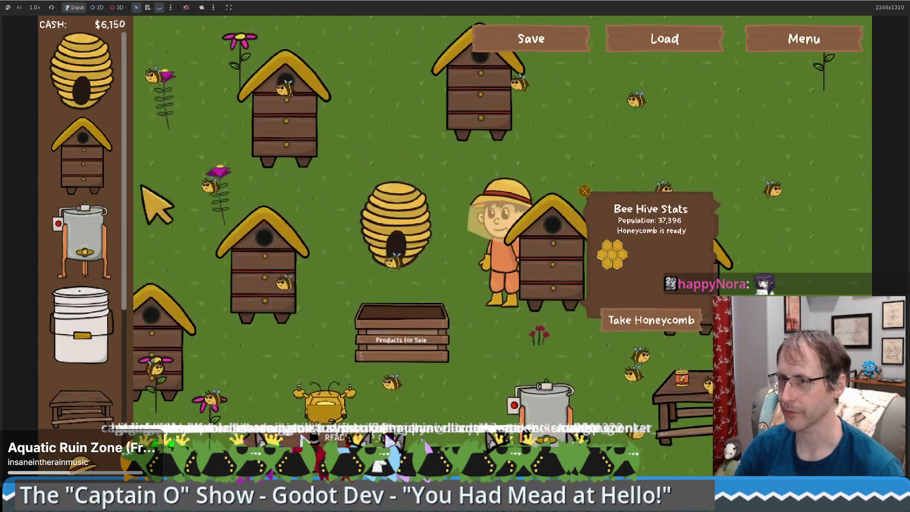
left_click_drag(81, 157, 497, 111)
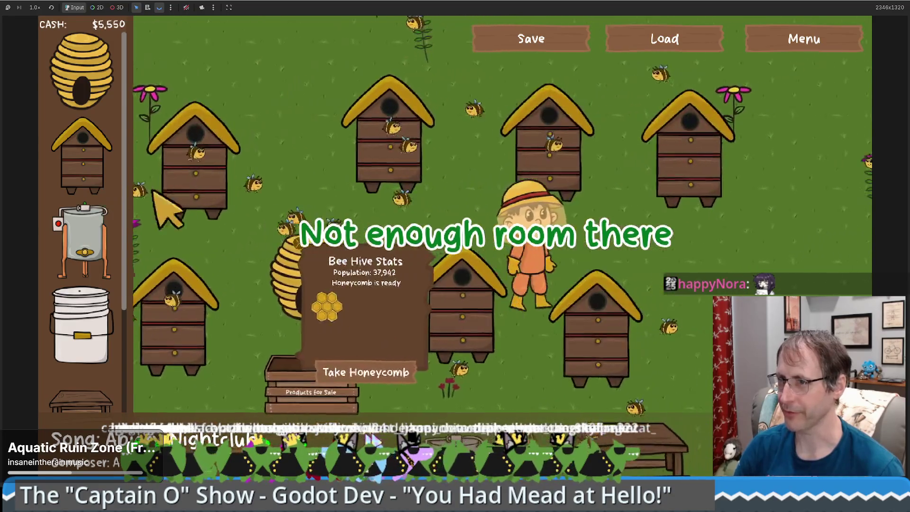
left_click_drag(81, 156, 621, 199)
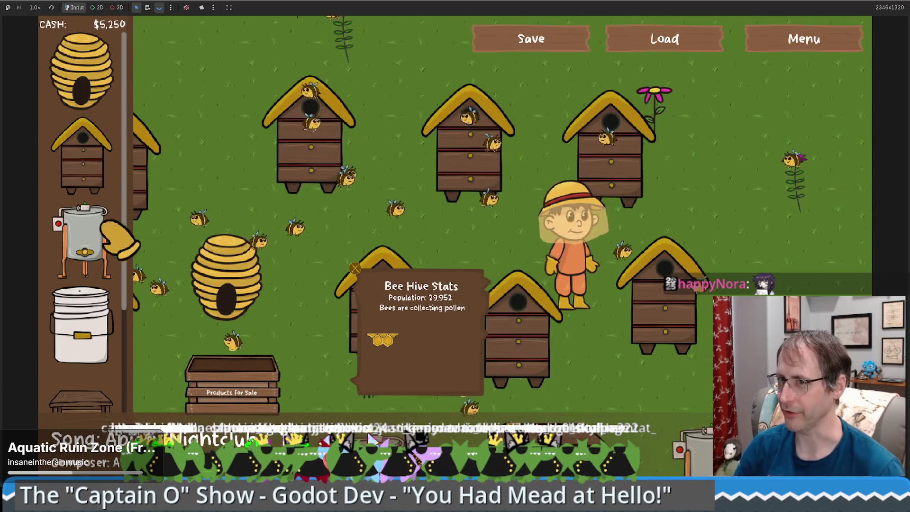
left_click_drag(82, 157, 750, 205)
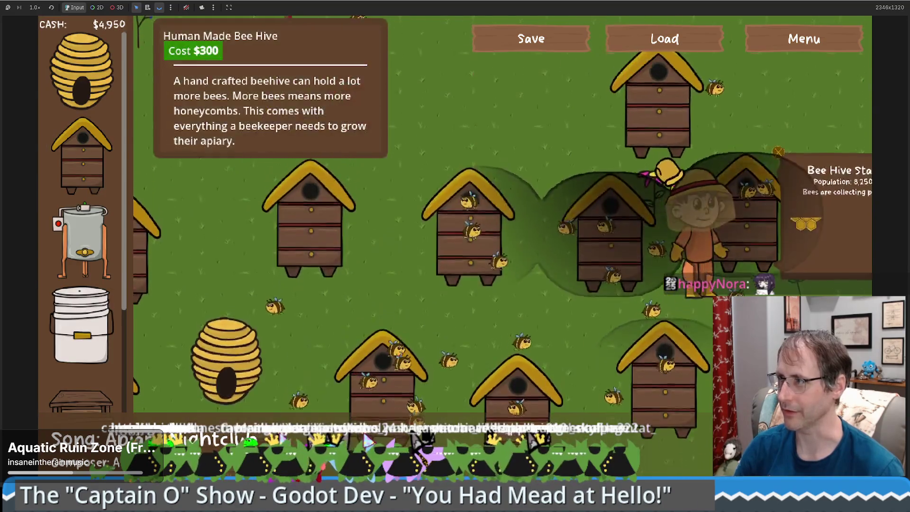
left_click_drag(95, 157, 462, 199)
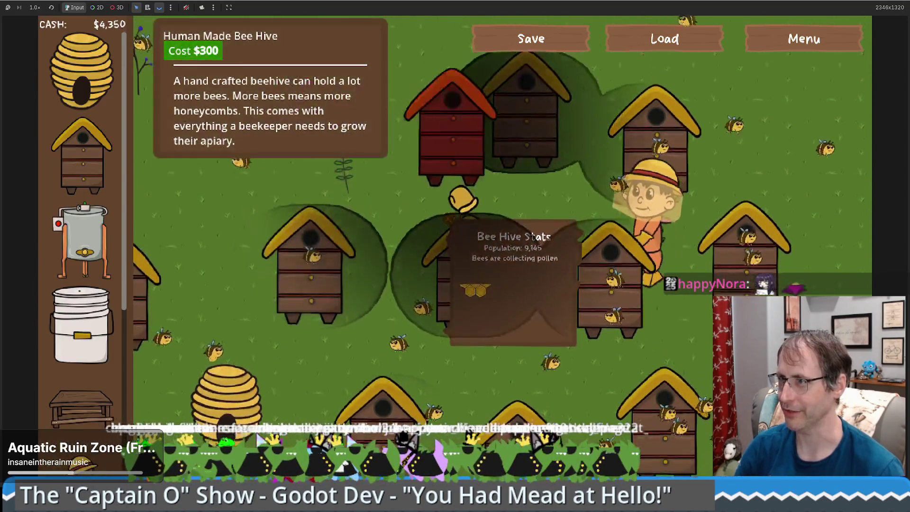
mouse_move(81, 157)
left_mouse_down()
mouse_move(189, 157)
mouse_move(275, 199)
left_mouse_up()
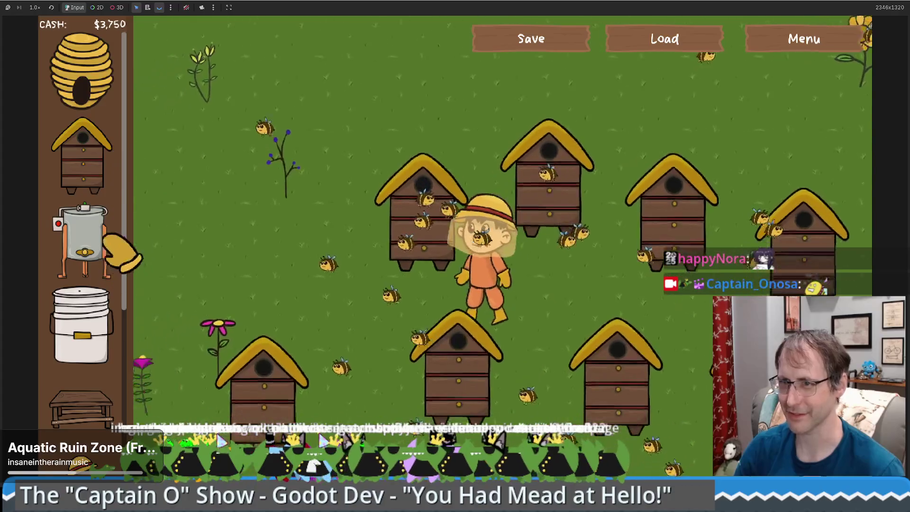
left_click_drag(83, 156, 332, 221)
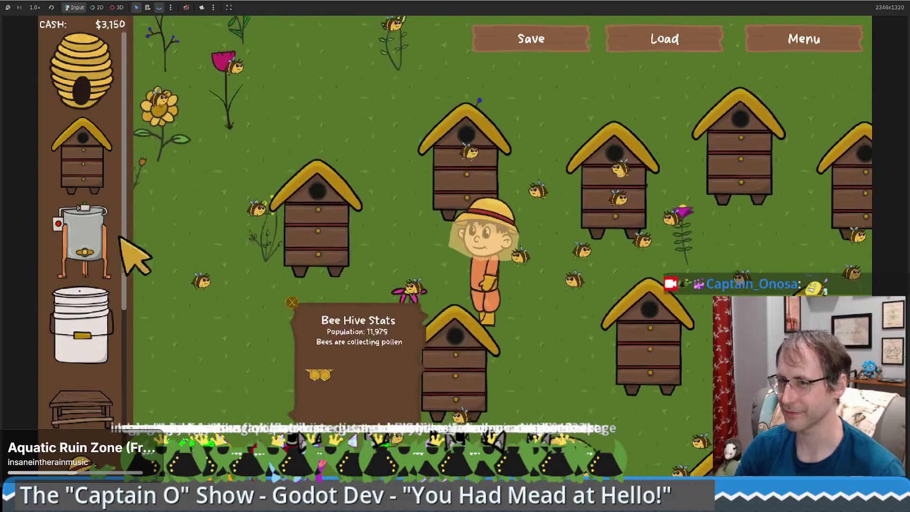
left_click_drag(83, 157, 370, 190)
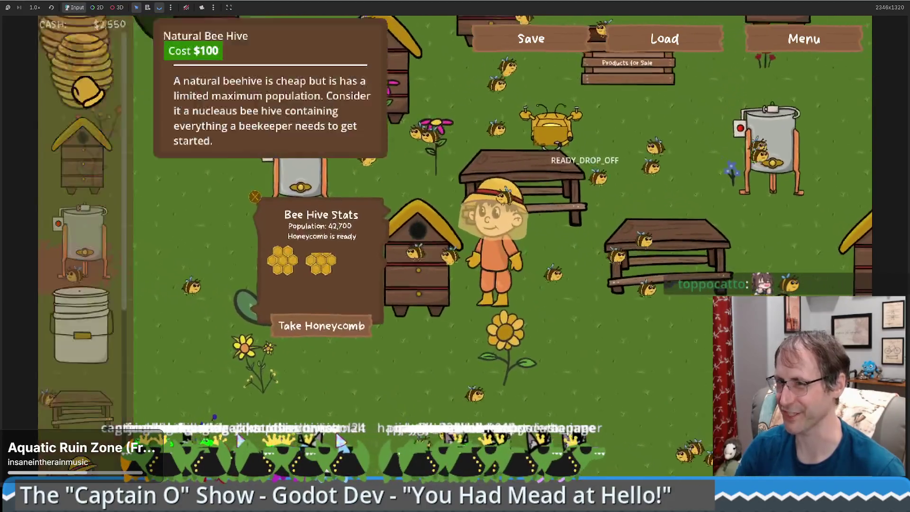
Add three Natural Bee Hives, including one near the sunflower
left_click_drag(80, 71, 587, 413)
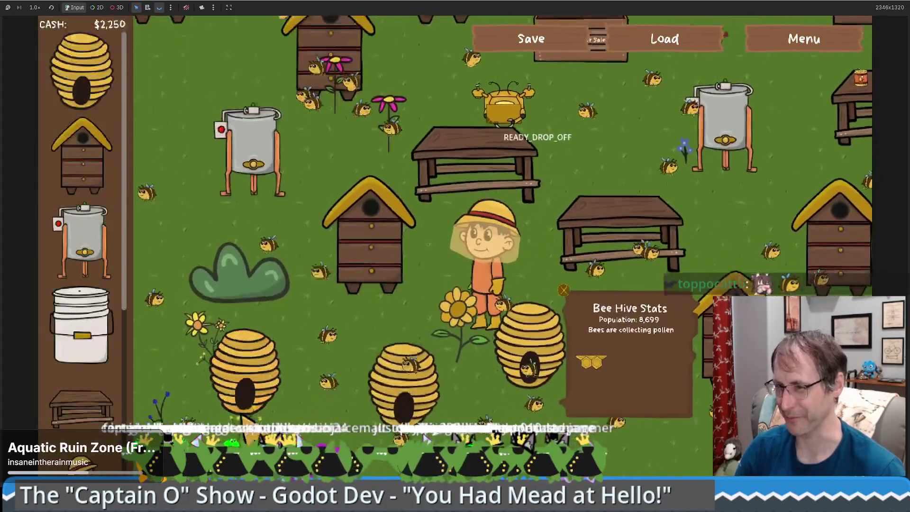
left_click_drag(81, 71, 216, 237)
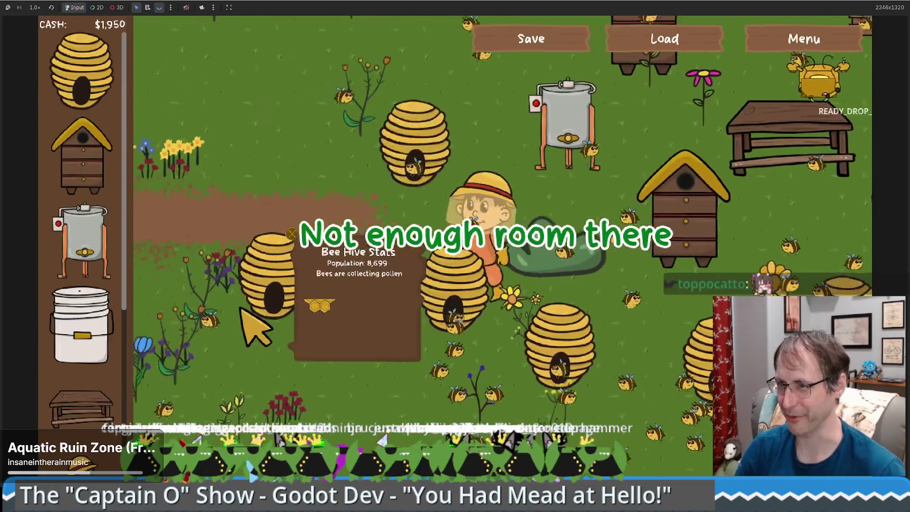
left_click_drag(80, 71, 361, 197)
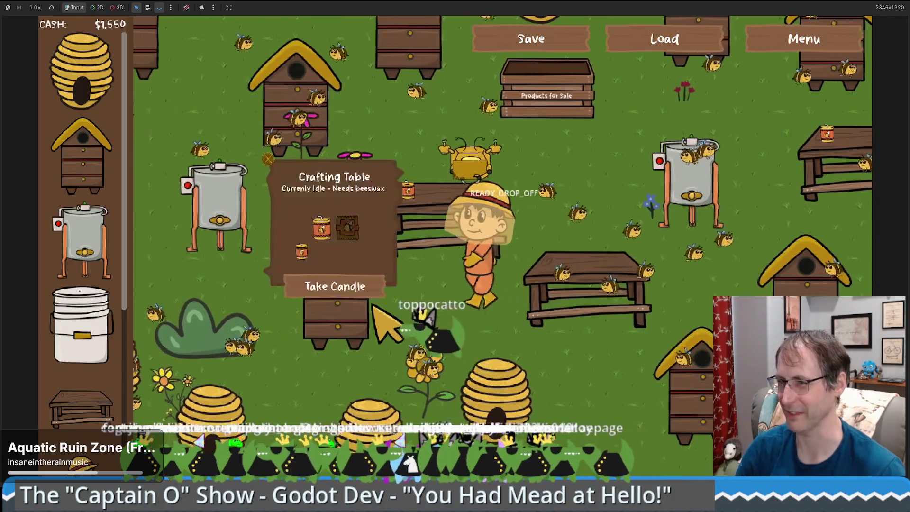
Walk the beekeeper down to a nearby hive, then up to the box hive with honeycombs ready
key("s")
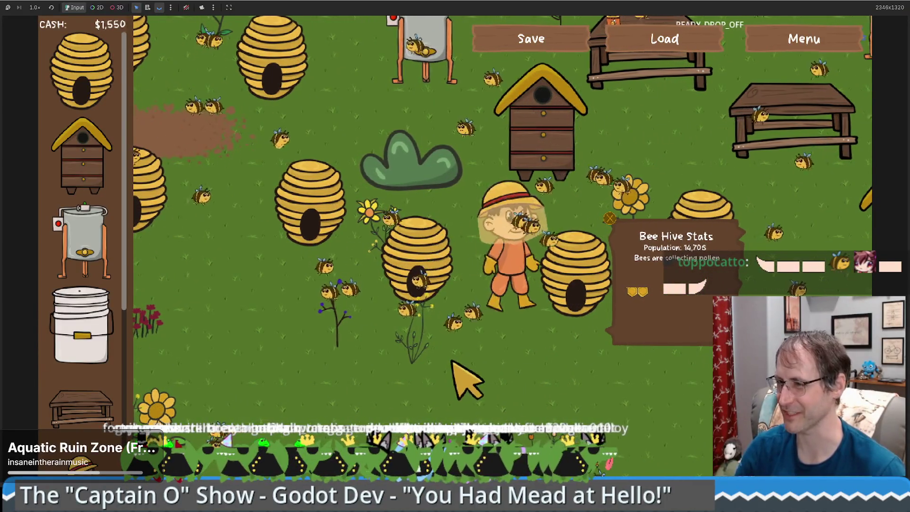
key("w")
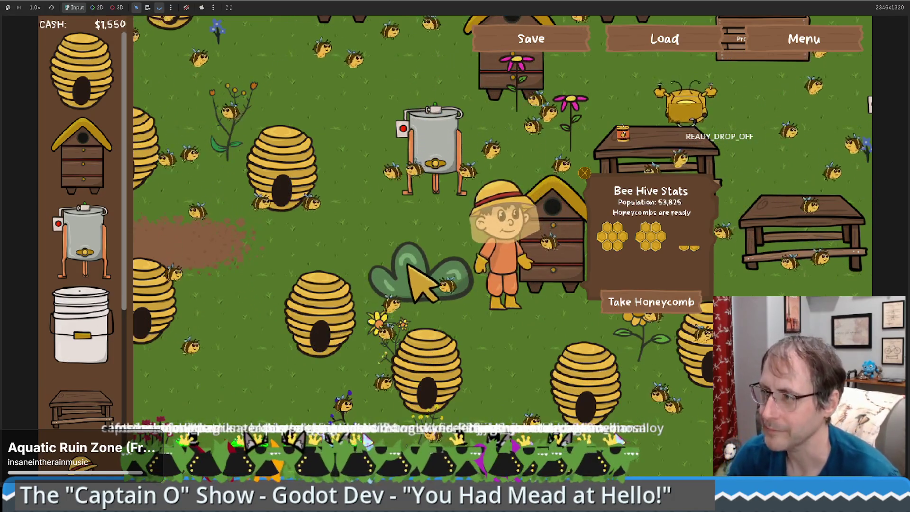
Walk the beekeeper past the honey extractor to the crafting table, then west to the wooden table
key("w")
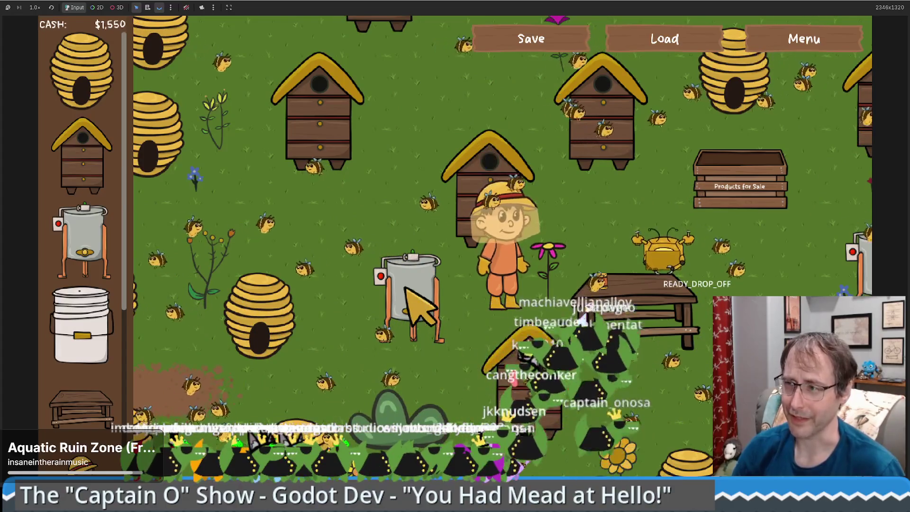
key("s")
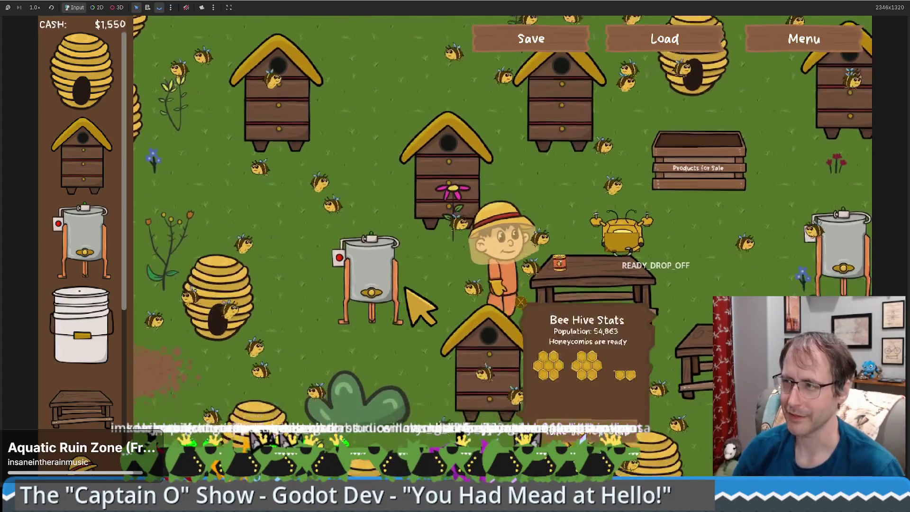
key("d")
key("w")
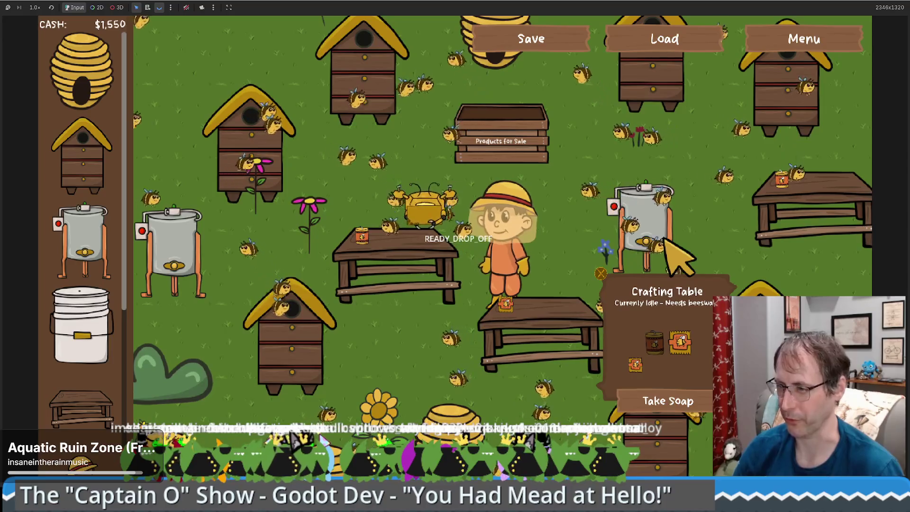
key("a")
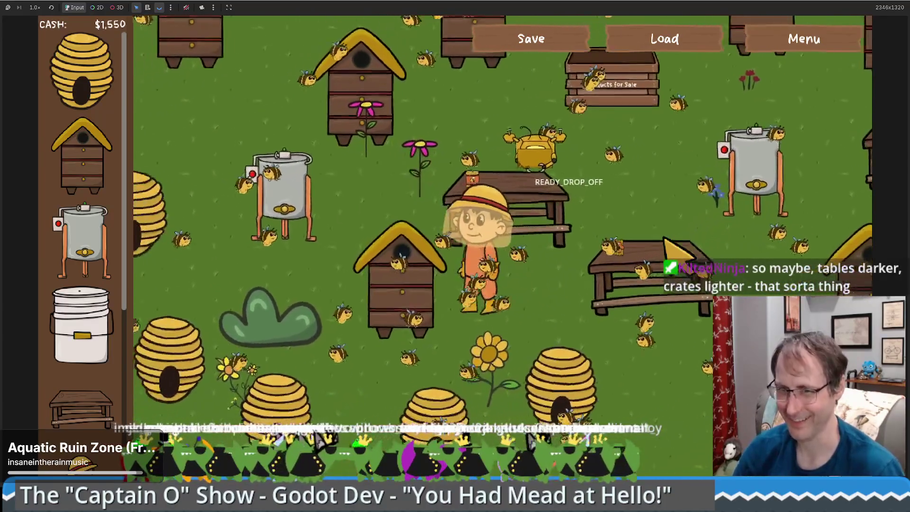
Walk among the straw hives, including the starving one, then back north-east past the crafting table
key("s")
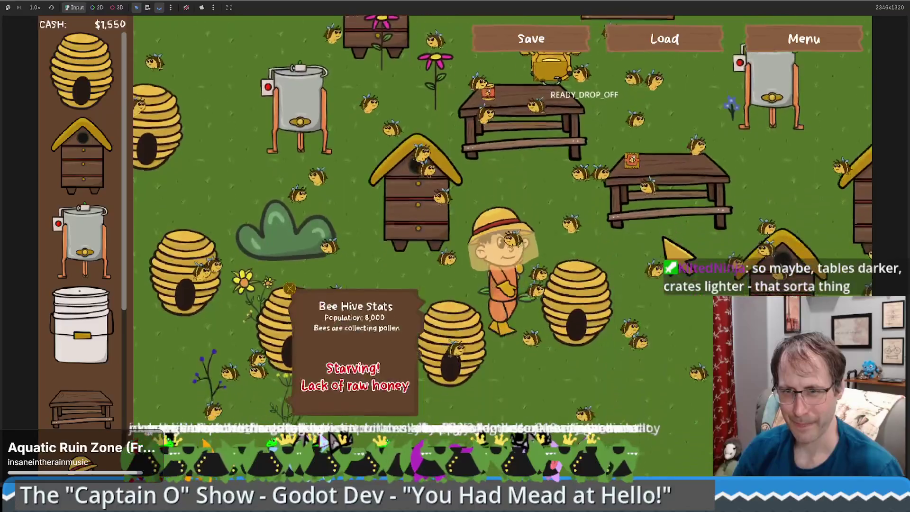
key("s")
key("d")
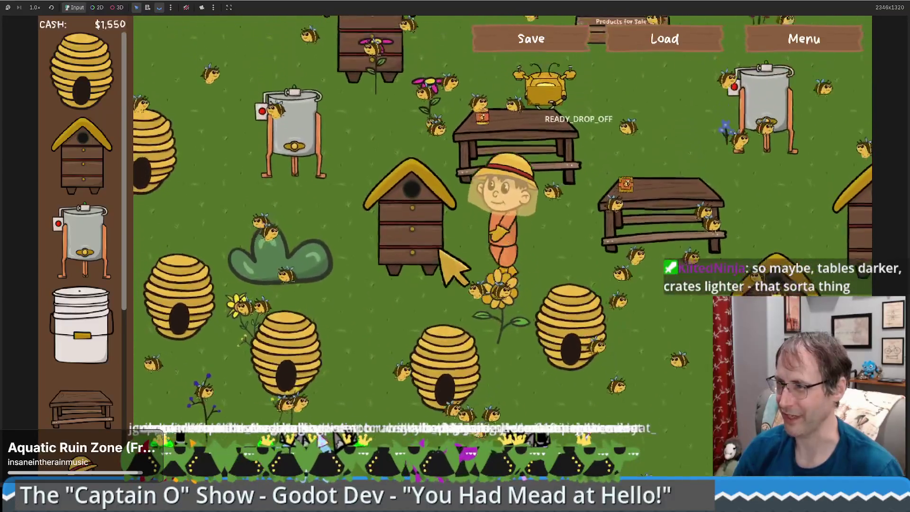
key("w")
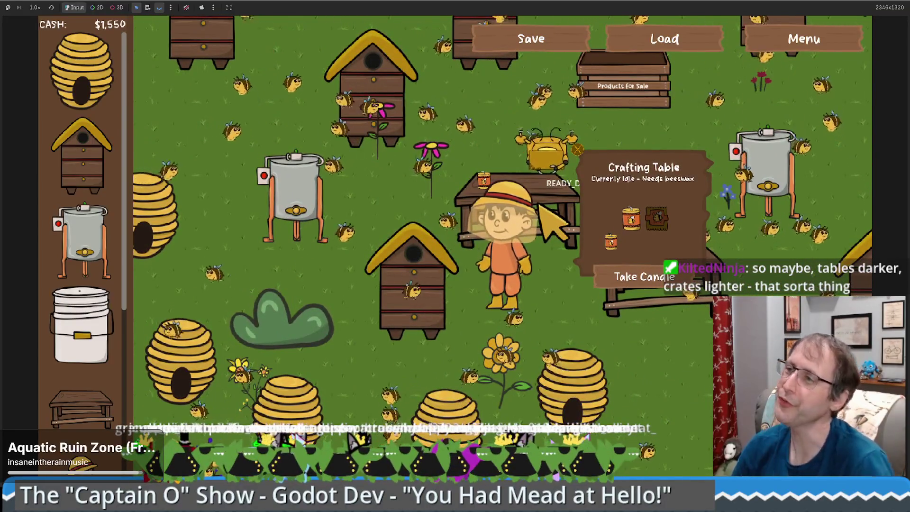
key("d")
key("w")
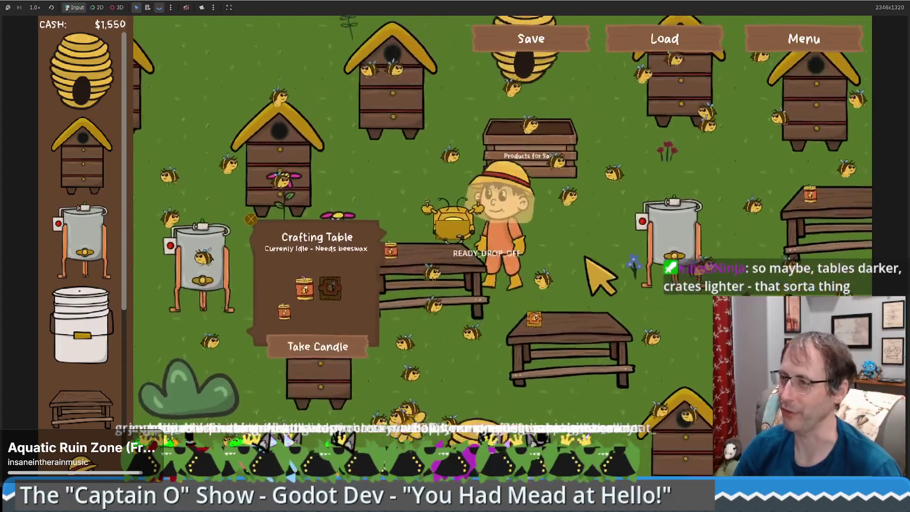
key("a")
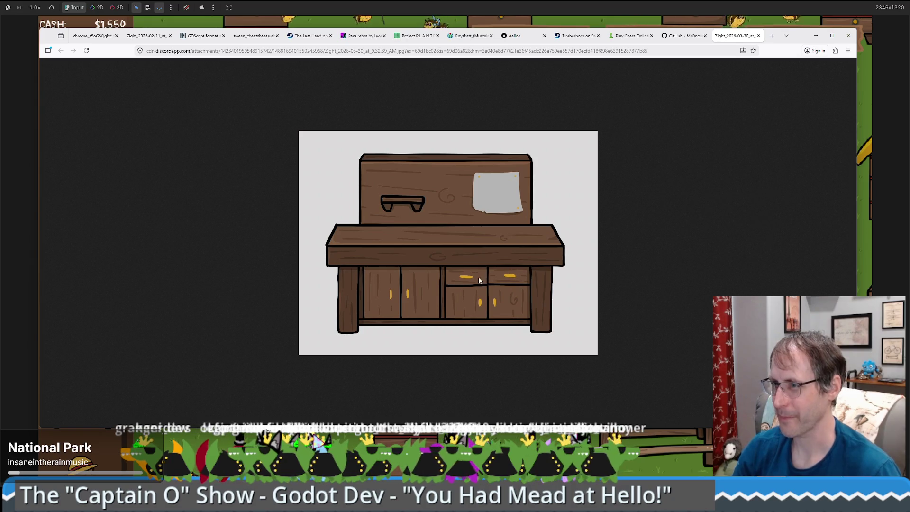
Zoom the workbench artwork page to 150% to study its drawers, cupboard doors and pinned note
scroll(504, 318, "up", 3, "ctrl")
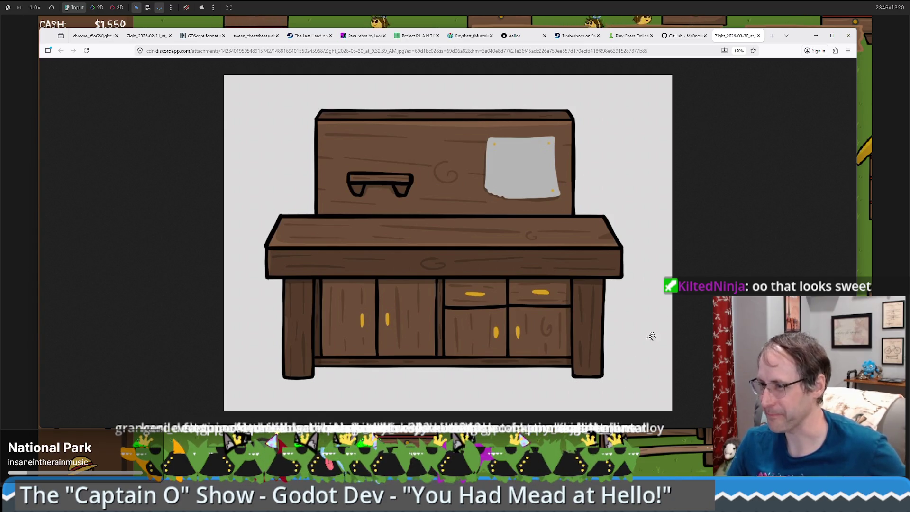
Walk the beekeeper to the honey extractor, then close the game and browser to show crafting_table.gd
key("alt+Tab")
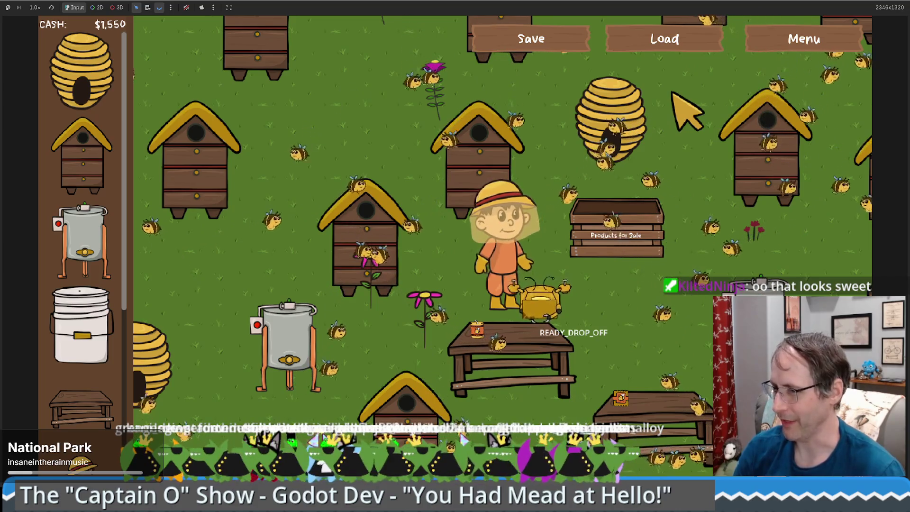
key("s")
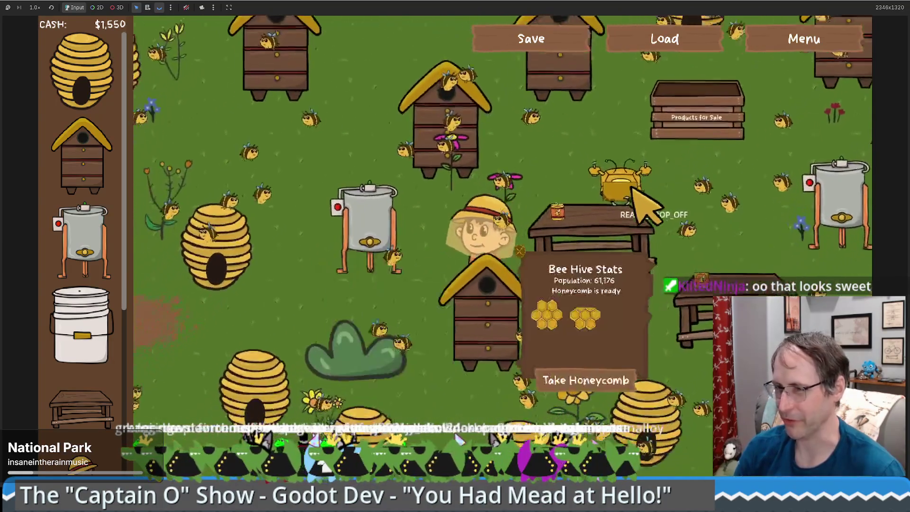
key("a")
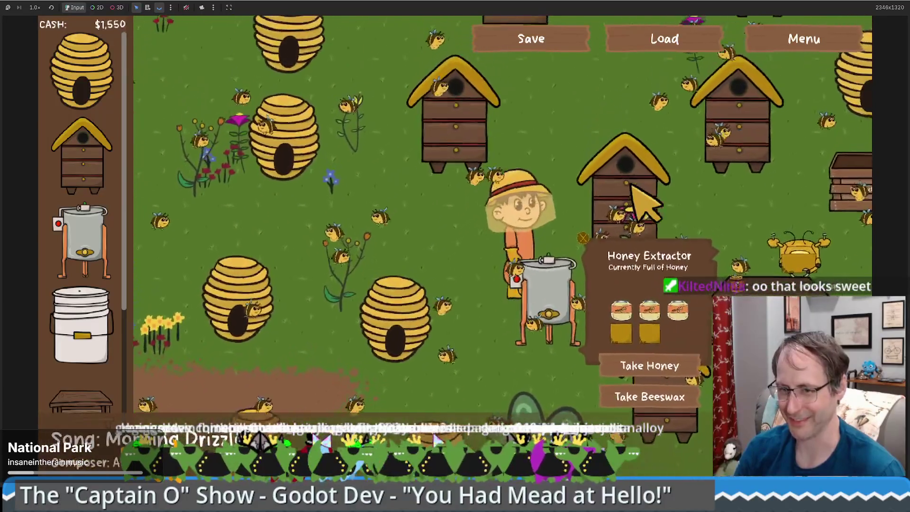
left_click(890, 4)
left_click(568, 10)
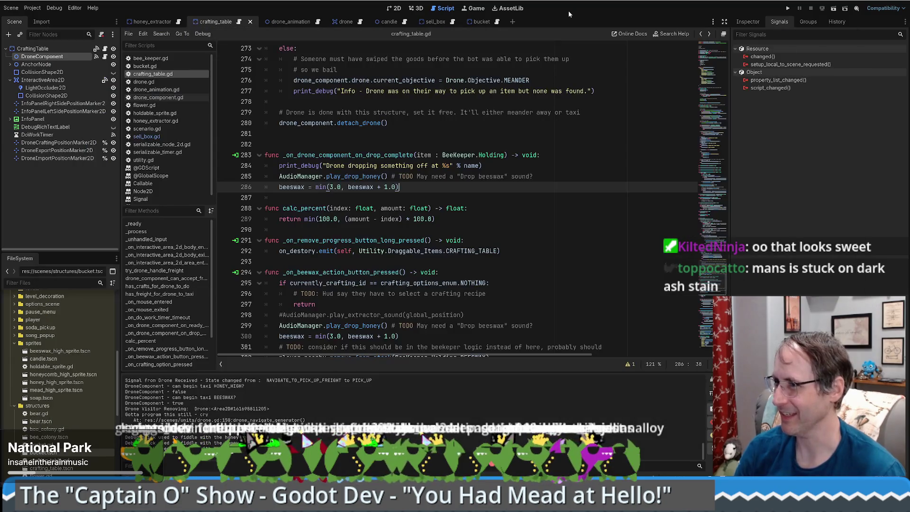